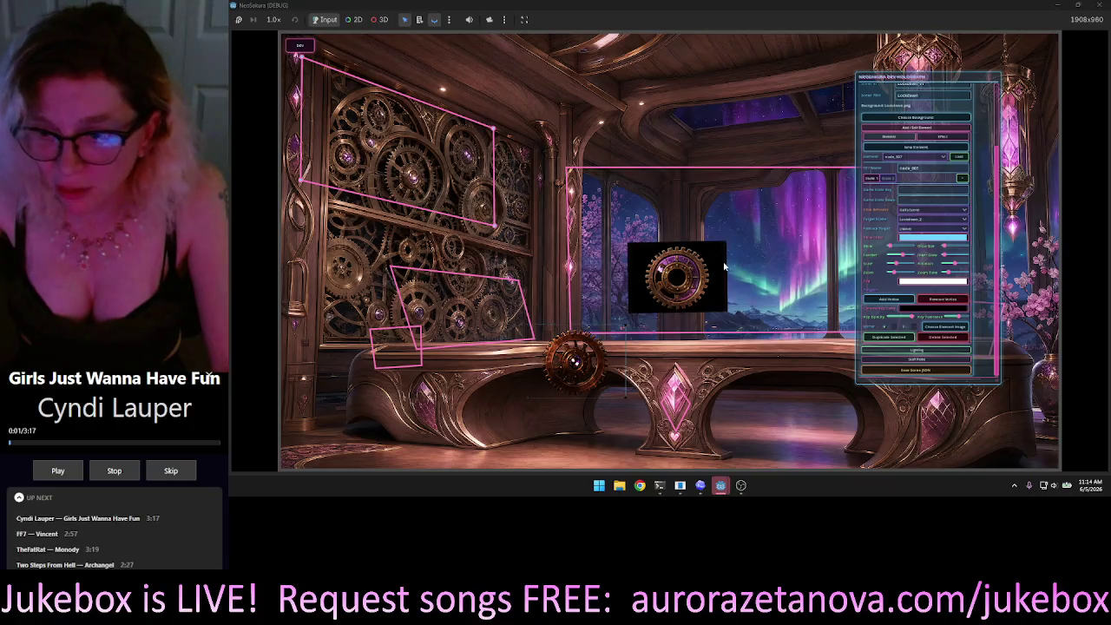
# Key out the gear image's black background and shift the gear slightly right and down.
pyautogui.moveTo(724, 267); pyautogui.dragTo(736, 267)
pyautogui.moveTo(914, 314); pyautogui.dragTo(894, 320)
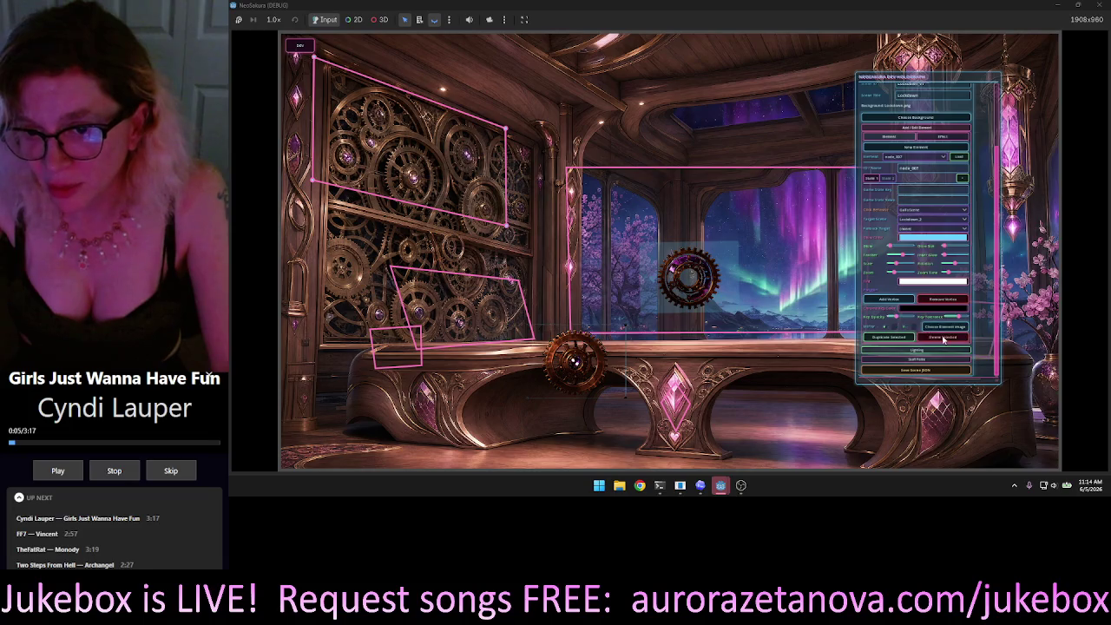
pyautogui.moveTo(737, 265); pyautogui.dragTo(761, 271)
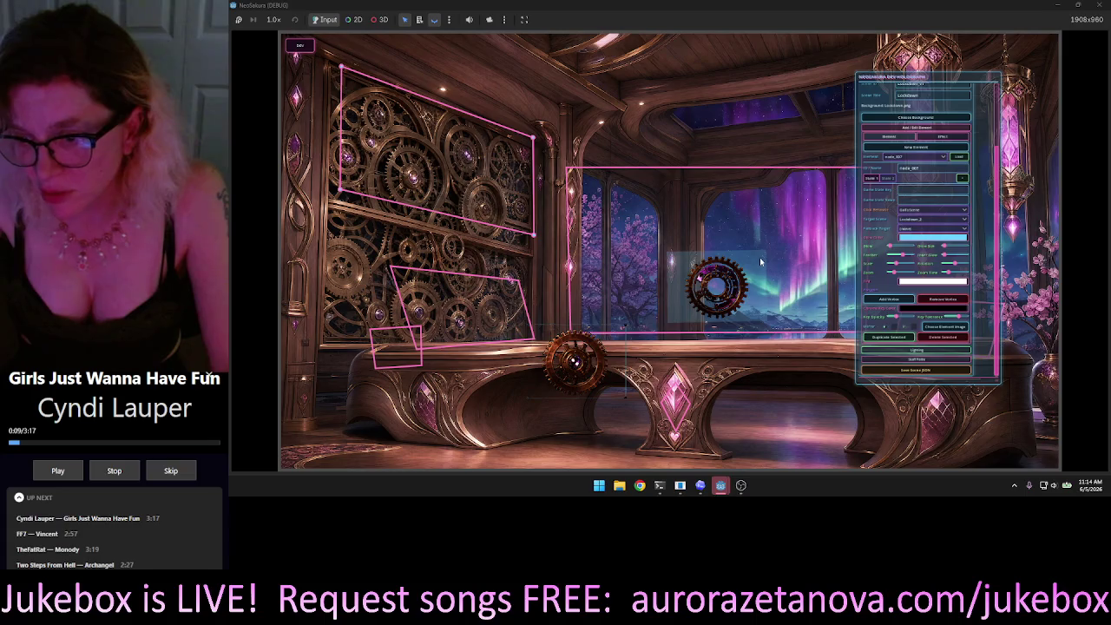
pyautogui.scroll(5, 762, 268)
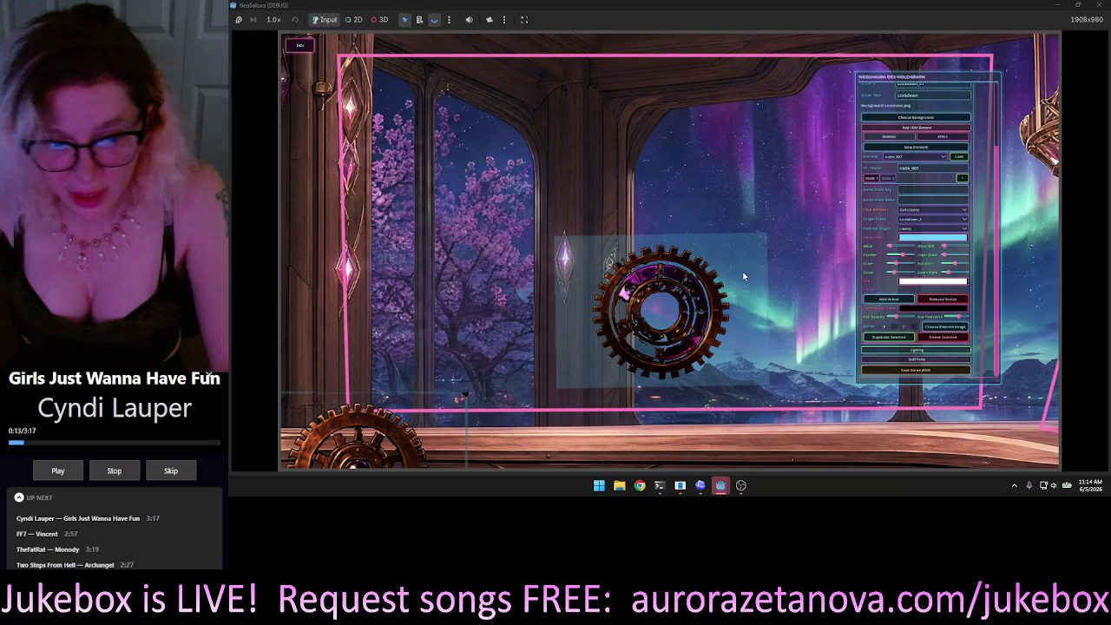
# Lift the left gear off the window sill and nudge the right gear slightly left and up.
pyautogui.moveTo(469, 425)
pyautogui.mouseDown()
pyautogui.moveTo(512, 386)
pyautogui.moveTo(518, 397)
pyautogui.mouseUp()
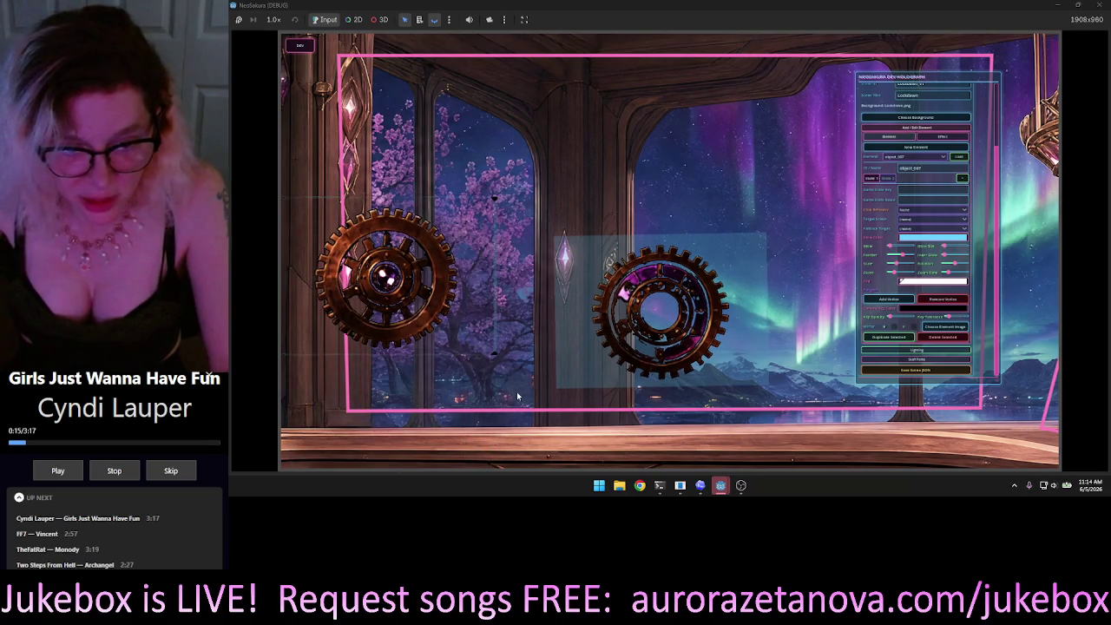
pyautogui.moveTo(496, 359)
pyautogui.mouseDown()
pyautogui.moveTo(489, 347)
pyautogui.moveTo(513, 378)
pyautogui.mouseUp()
pyautogui.moveTo(437, 317)
pyautogui.mouseDown()
pyautogui.moveTo(504, 319)
pyautogui.moveTo(508, 286)
pyautogui.moveTo(414, 264)
pyautogui.mouseUp()
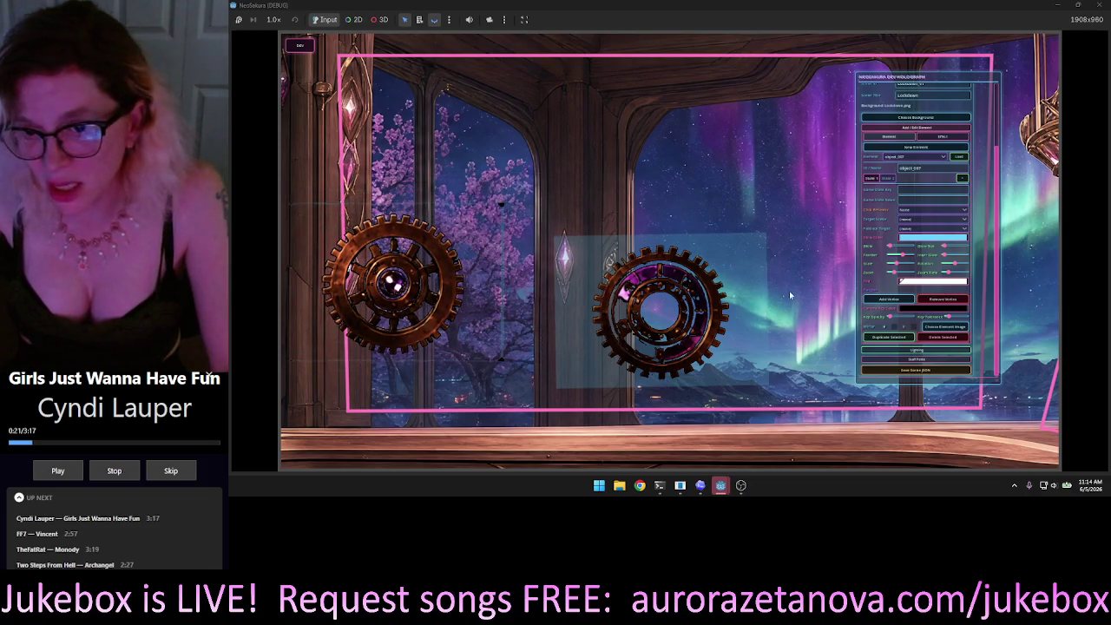
pyautogui.moveTo(695, 308)
pyautogui.mouseDown()
pyautogui.moveTo(685, 313)
pyautogui.moveTo(688, 295)
pyautogui.mouseUp()
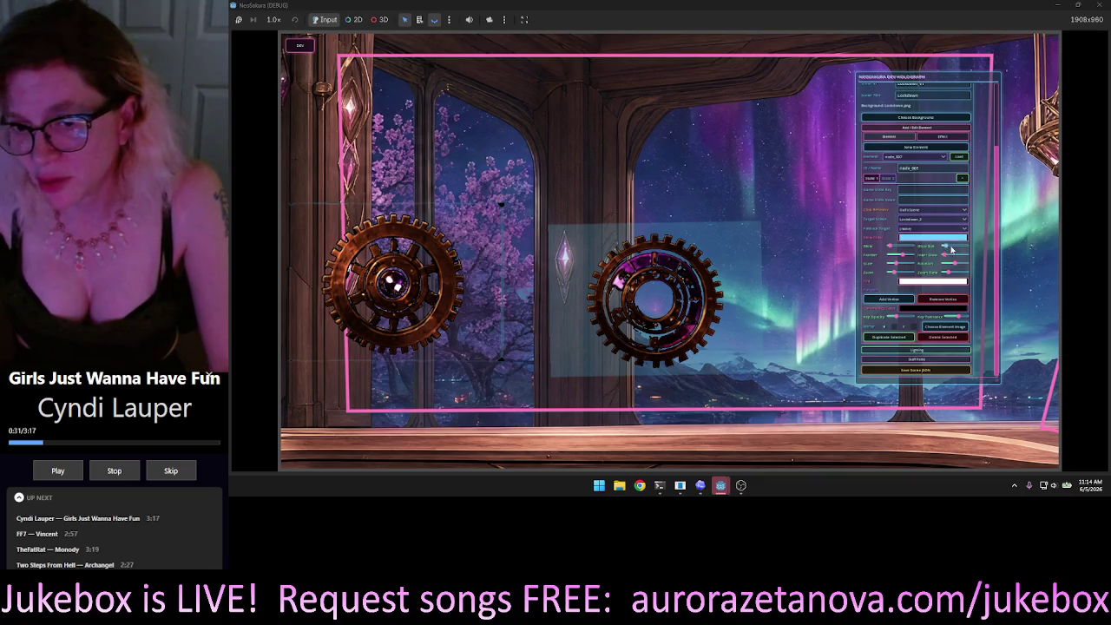
# Enlarge the right gear's glow, tighten its feather edge, and adjust the panel transparency.
pyautogui.moveTo(951, 249); pyautogui.dragTo(973, 251)
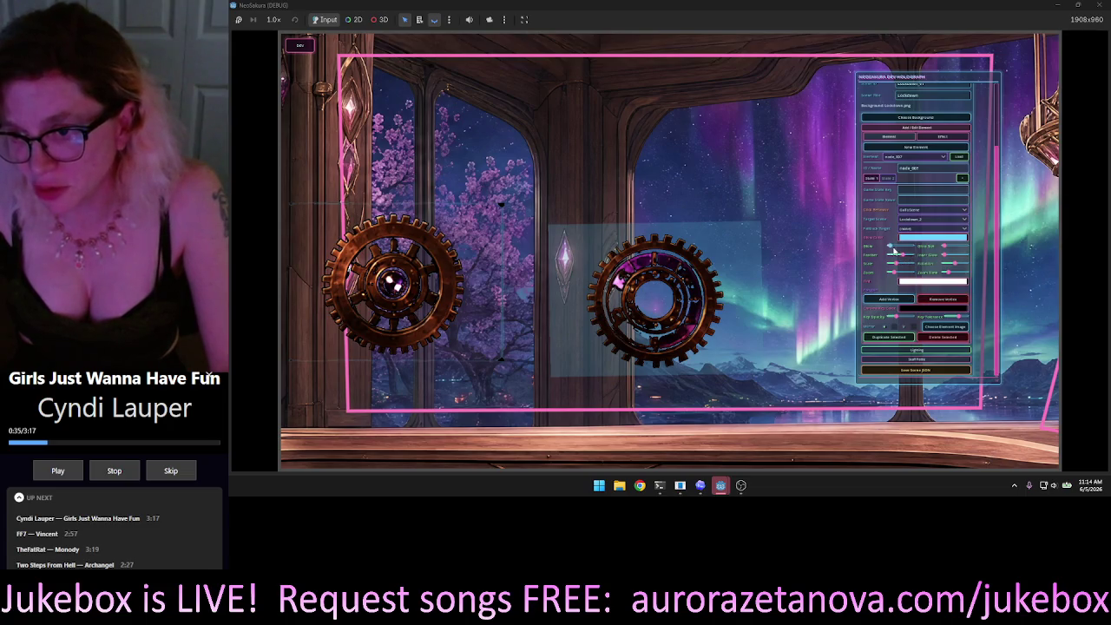
pyautogui.moveTo(943, 250); pyautogui.dragTo(952, 249)
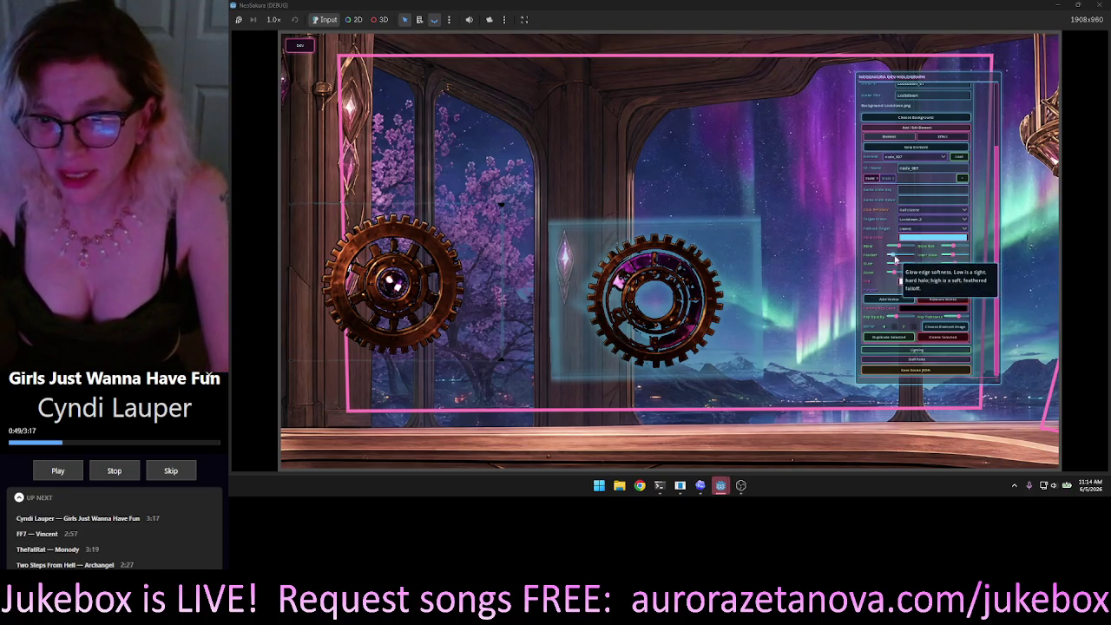
pyautogui.moveTo(912, 257); pyautogui.dragTo(888, 259)
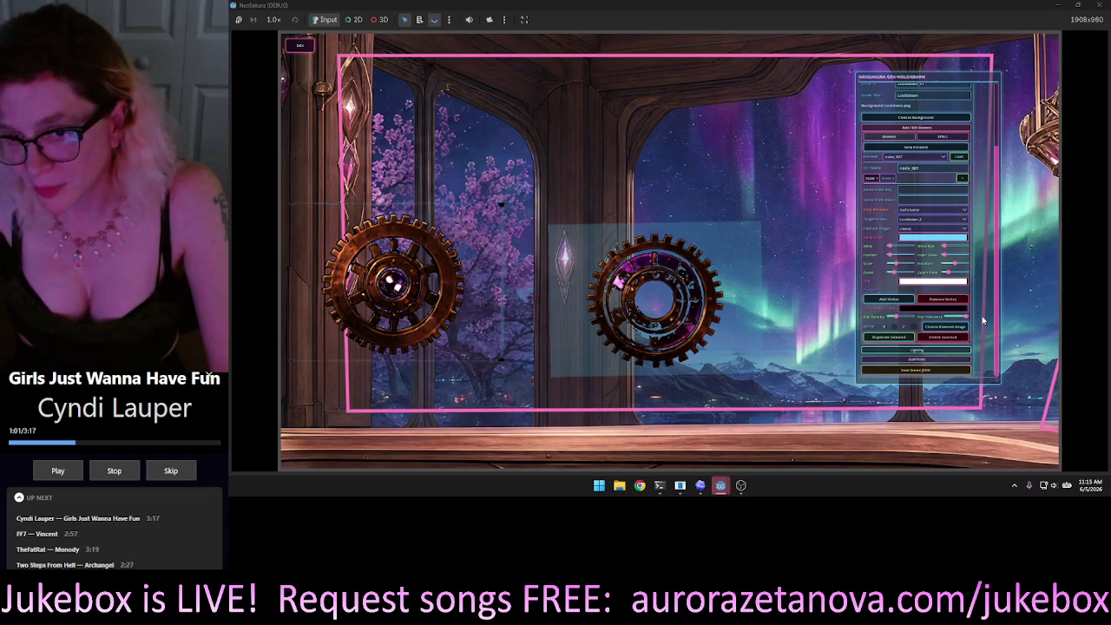
pyautogui.moveTo(935, 320); pyautogui.dragTo(931, 319)
# Set the right gear's glow colour to white with alpha 0 and adjusted intensity.
pyautogui.click(947, 321)
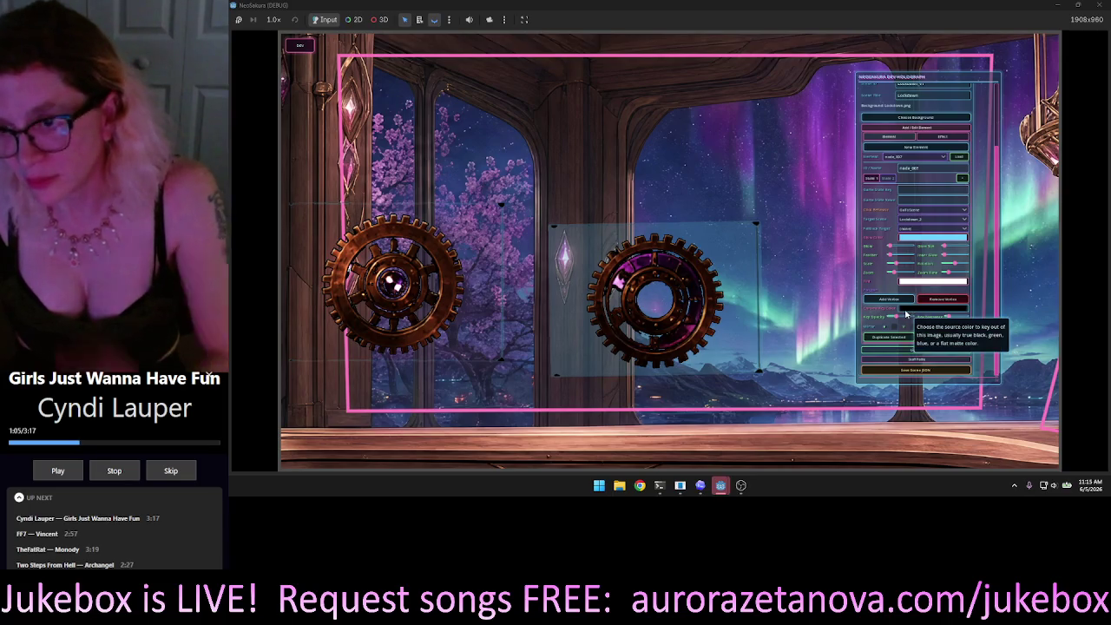
pyautogui.click(918, 237)
pyautogui.moveTo(879, 323); pyautogui.dragTo(860, 348)
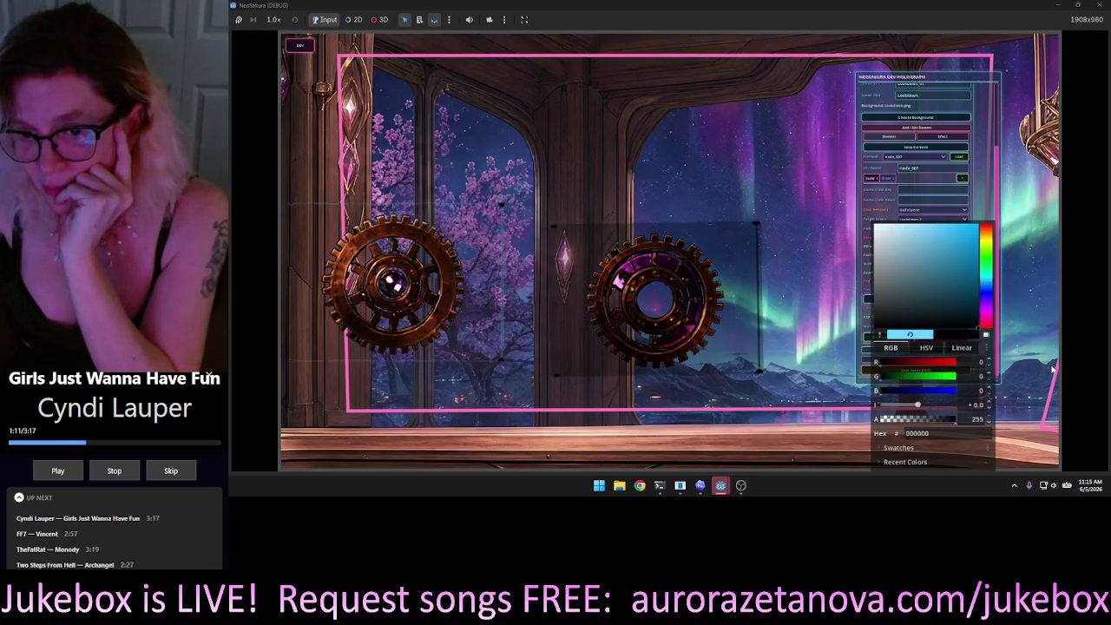
pyautogui.click(876, 226)
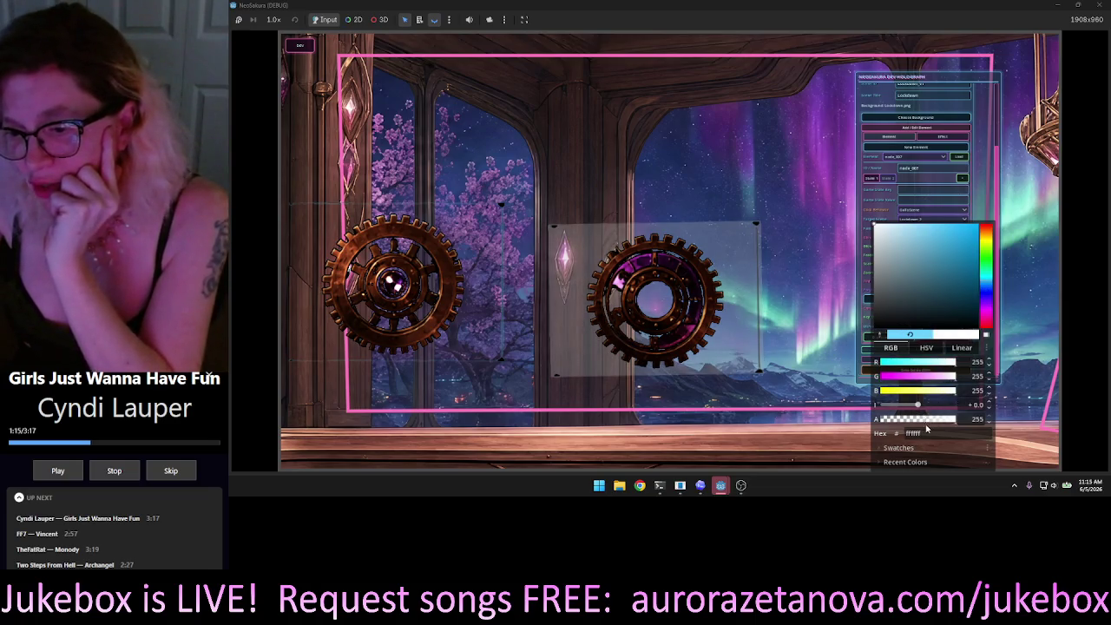
pyautogui.moveTo(905, 418); pyautogui.dragTo(843, 419)
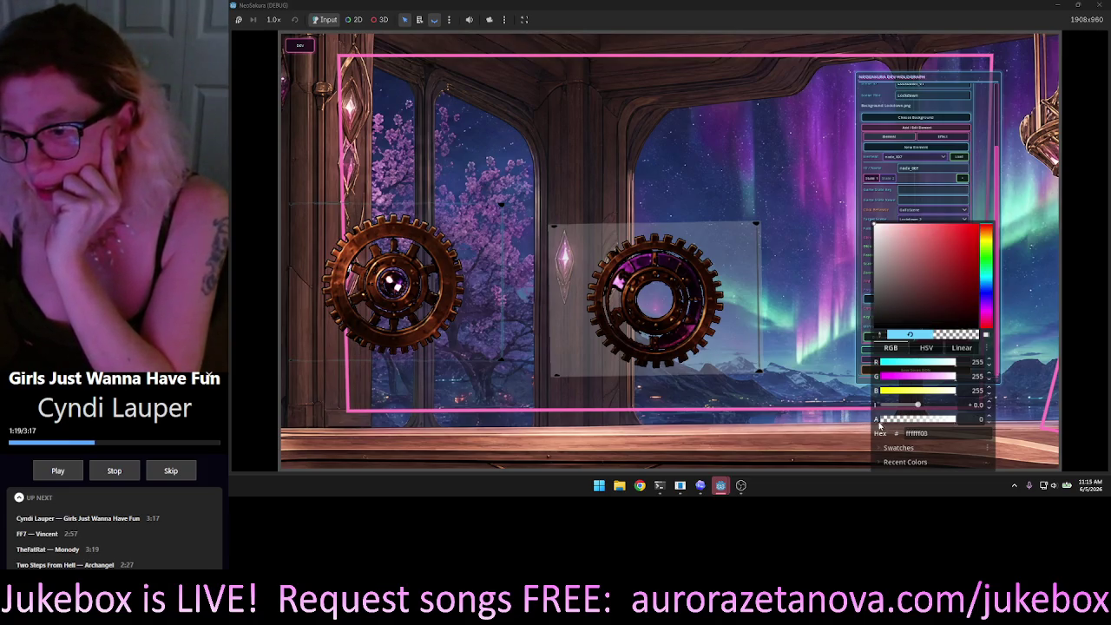
pyautogui.moveTo(917, 405)
pyautogui.mouseDown()
pyautogui.moveTo(864, 411)
pyautogui.moveTo(1084, 416)
pyautogui.moveTo(854, 419)
pyautogui.moveTo(937, 429)
pyautogui.moveTo(917, 431)
pyautogui.mouseUp()
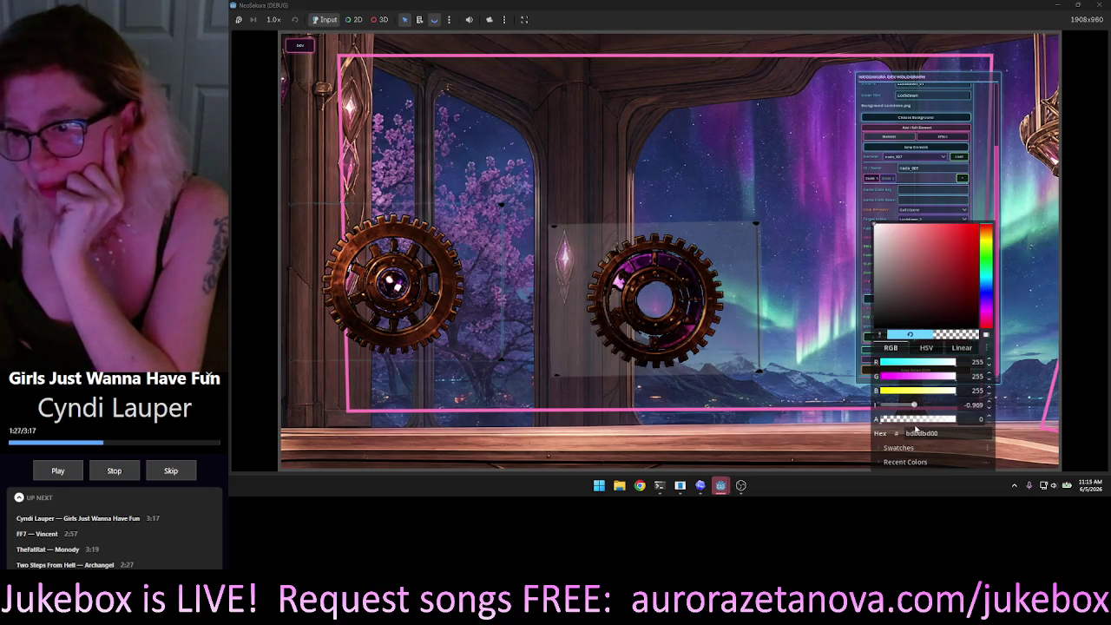
pyautogui.click(907, 395)
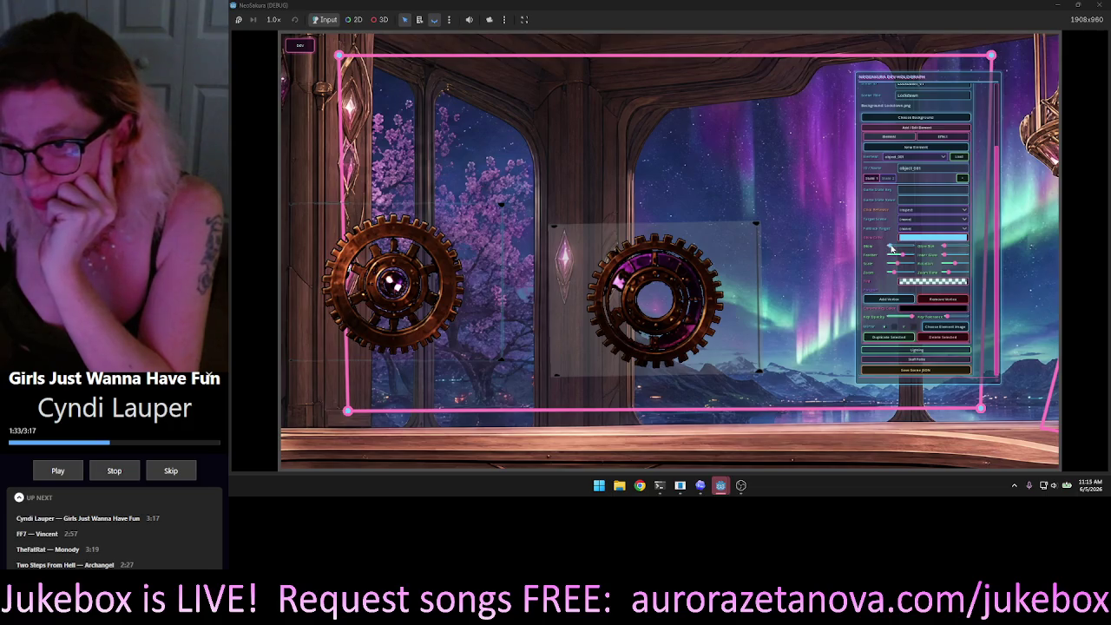
# Increase the pink frame's glow and start a fully opaque tint on the gear.
pyautogui.moveTo(892, 250); pyautogui.dragTo(921, 250)
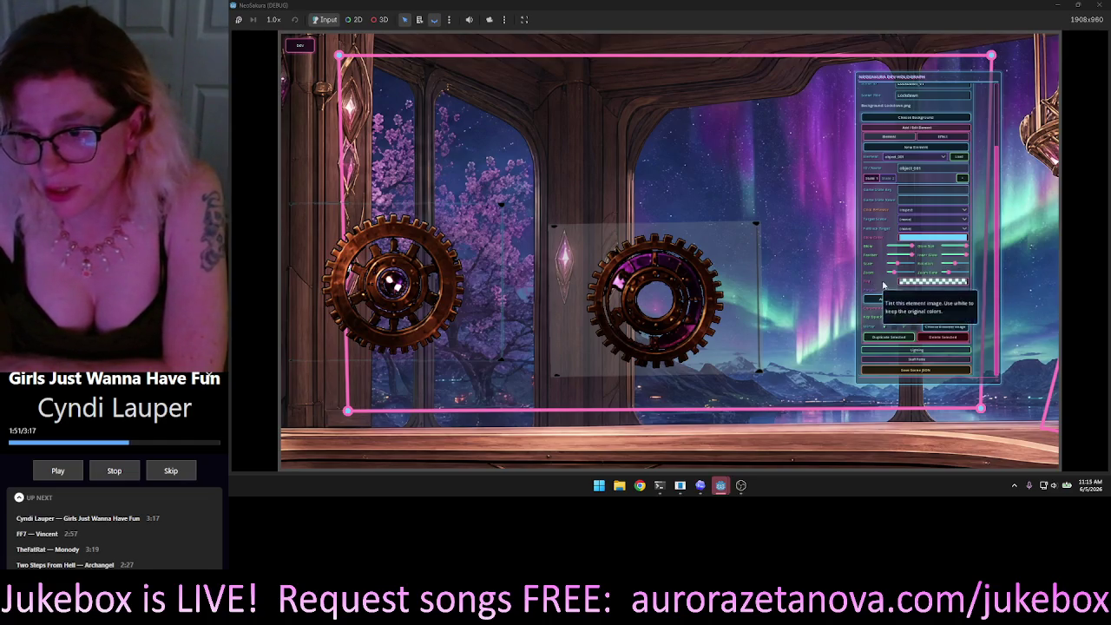
pyautogui.click(908, 283)
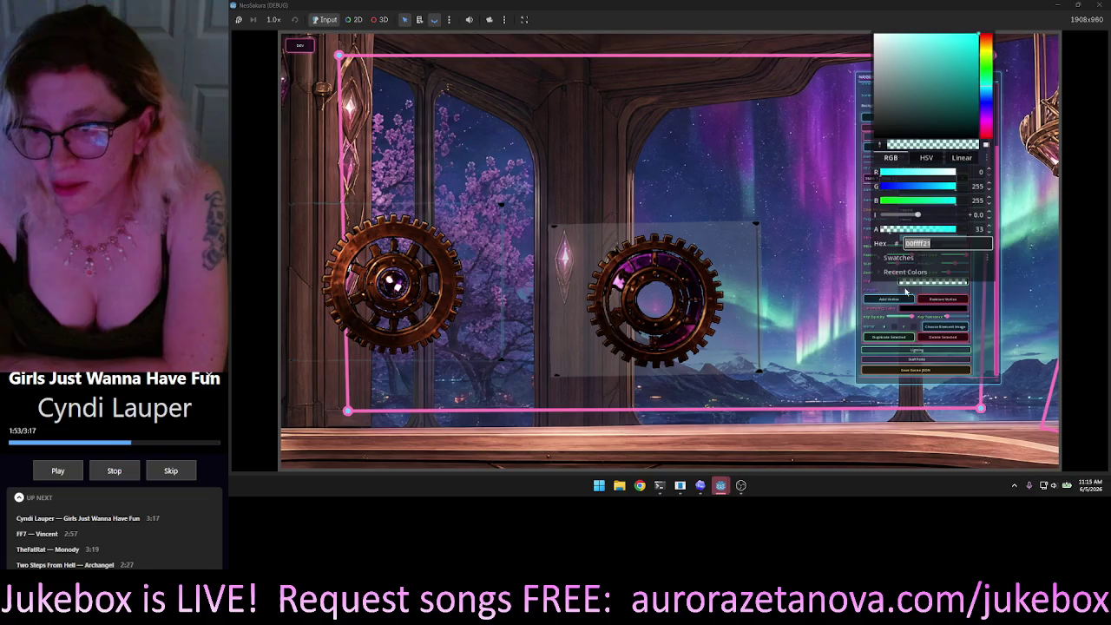
pyautogui.click(959, 96)
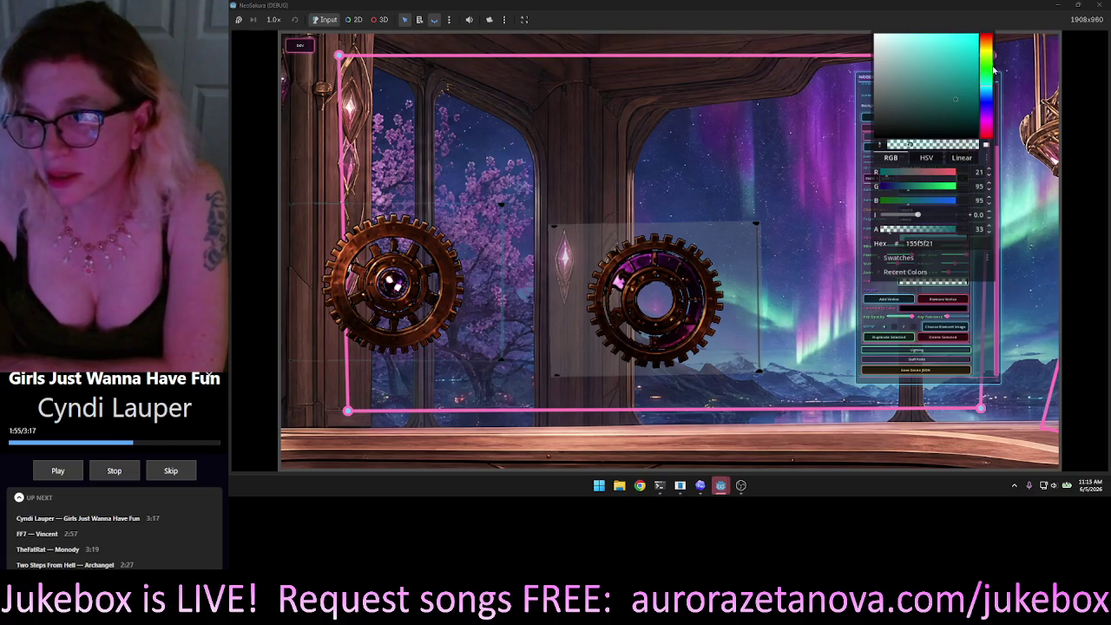
pyautogui.moveTo(994, 70)
pyautogui.mouseDown()
pyautogui.moveTo(989, 44)
pyautogui.moveTo(1000, 35)
pyautogui.moveTo(990, 65)
pyautogui.moveTo(974, 21)
pyautogui.mouseUp()
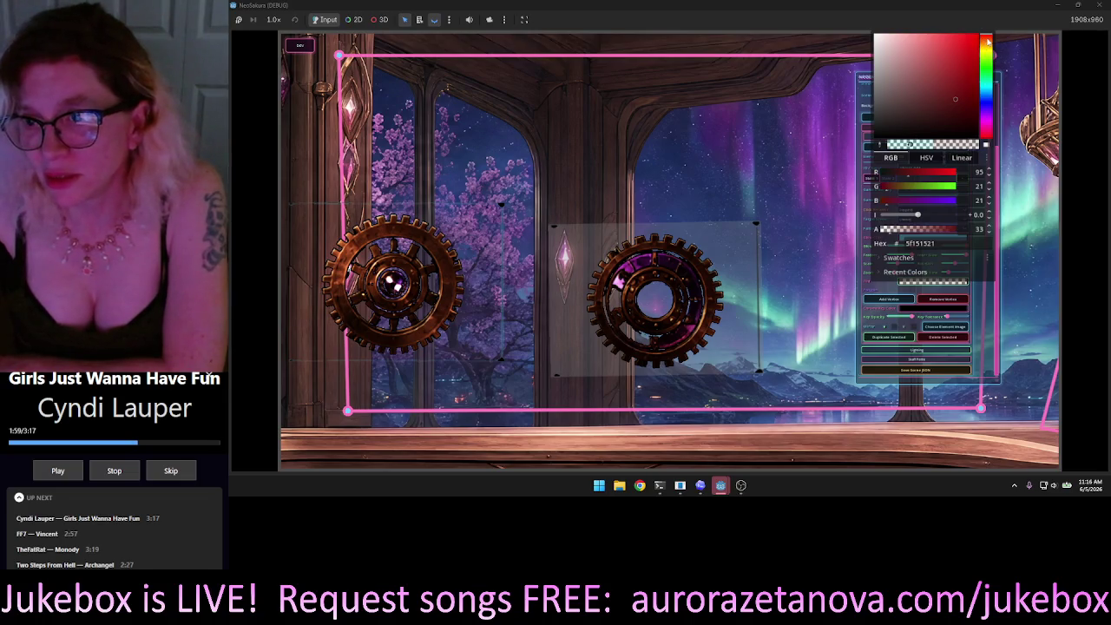
pyautogui.moveTo(906, 230); pyautogui.dragTo(974, 241)
pyautogui.click(946, 201)
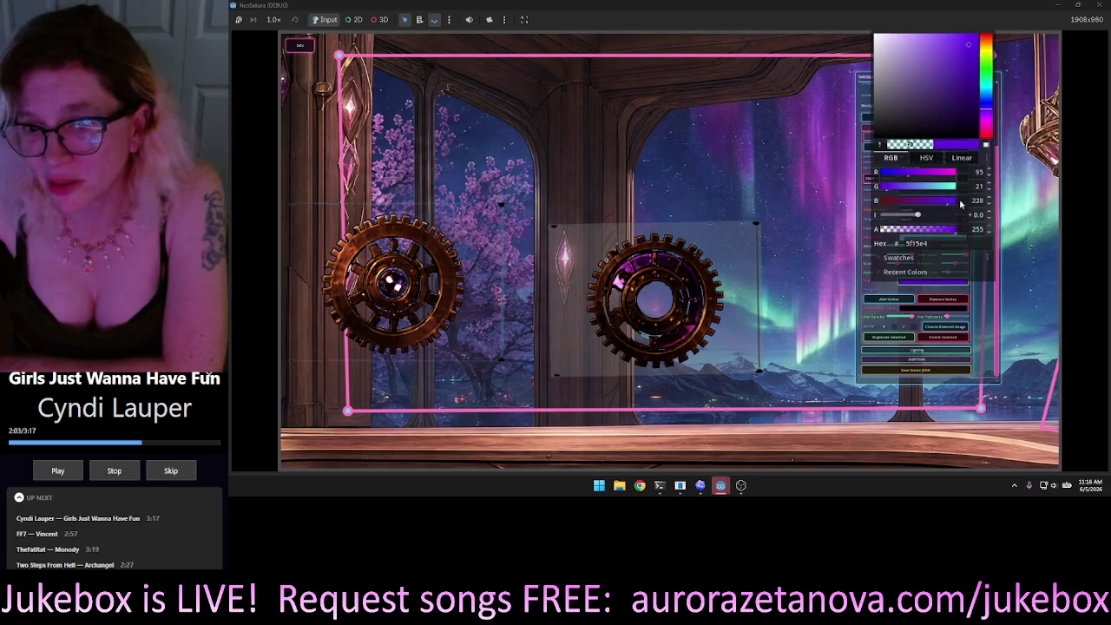
# Tune the gear tint to purple with intensity below zero, then close the picker.
pyautogui.moveTo(961, 203); pyautogui.dragTo(966, 203)
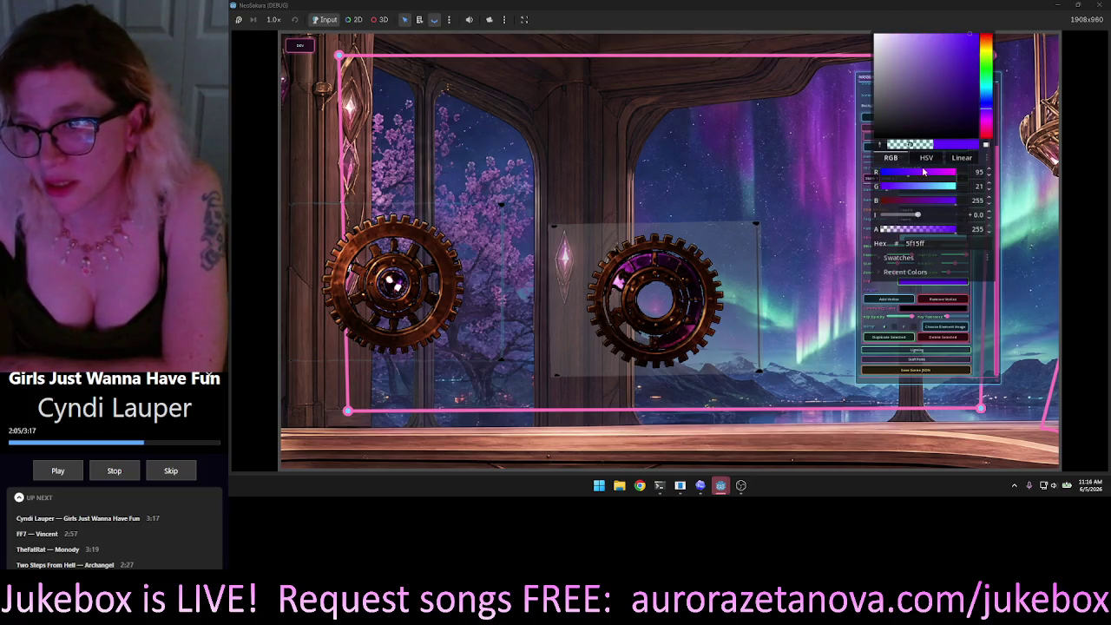
pyautogui.moveTo(924, 171); pyautogui.dragTo(881, 172)
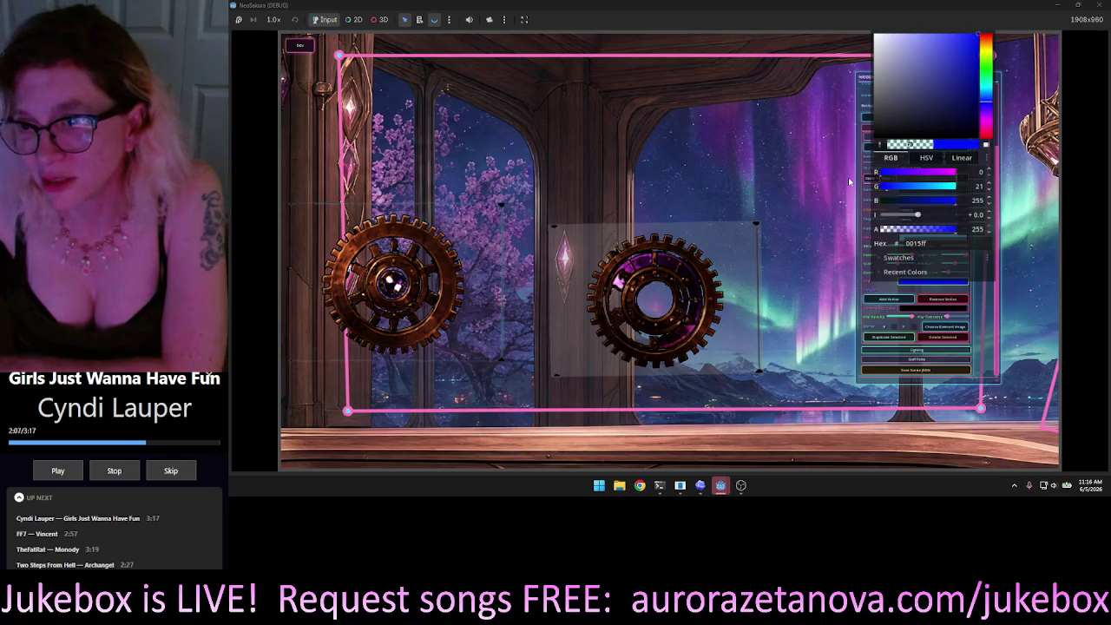
pyautogui.click(912, 172)
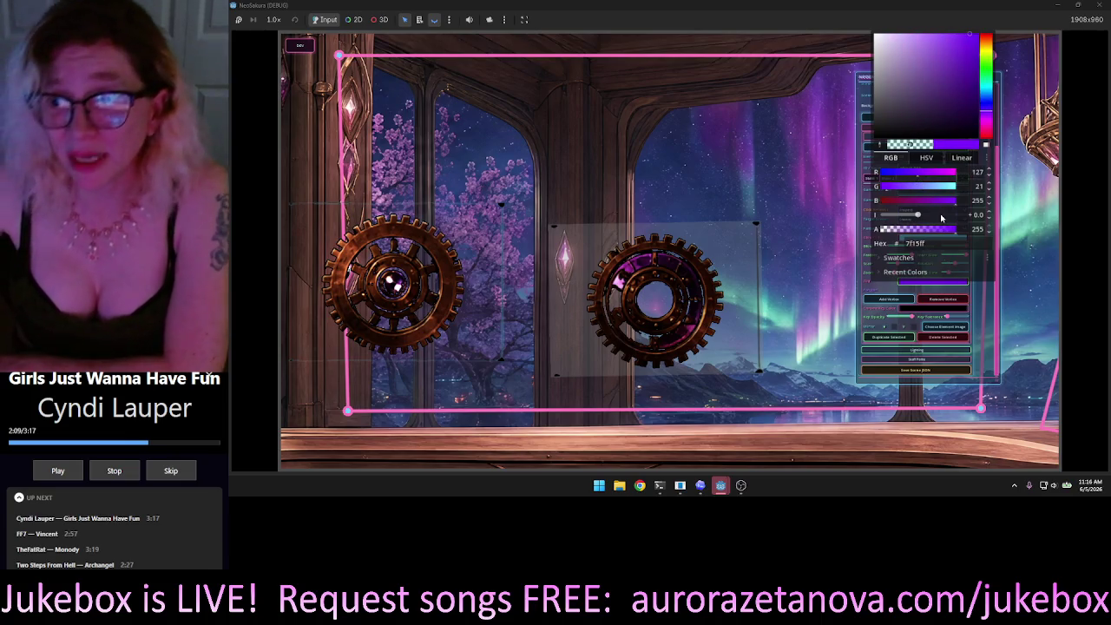
pyautogui.click(922, 216)
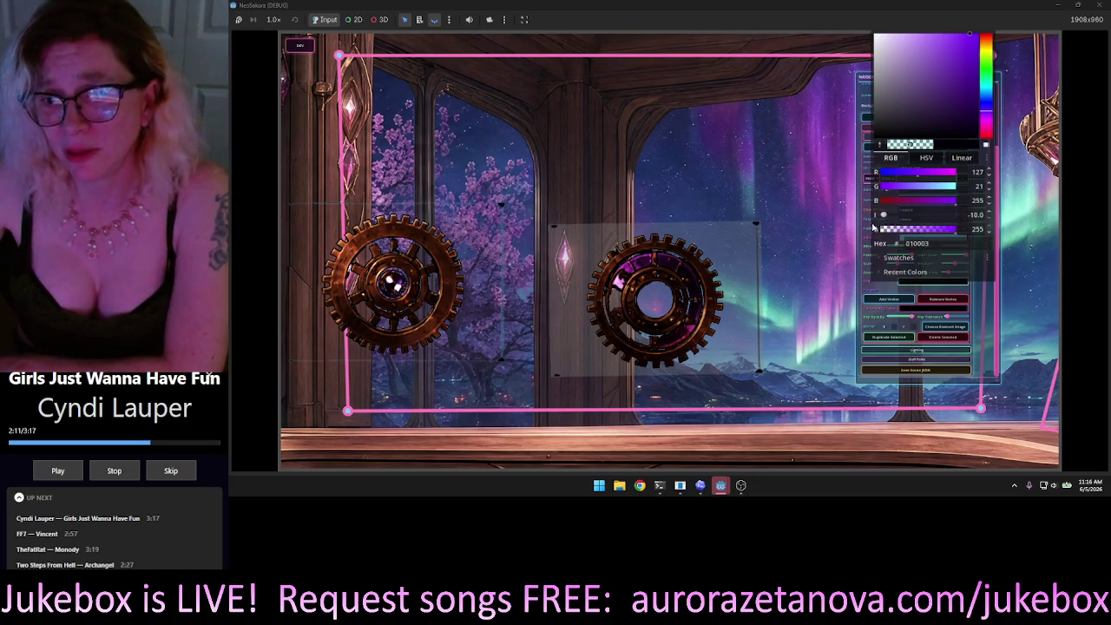
pyautogui.moveTo(917, 233); pyautogui.dragTo(916, 236)
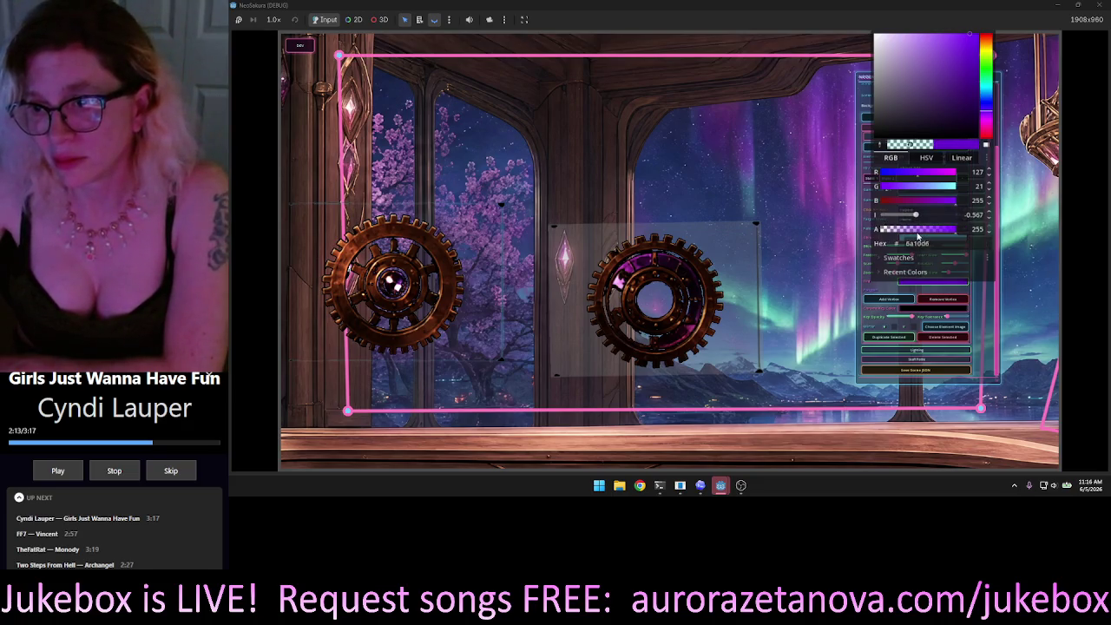
pyautogui.click(963, 308)
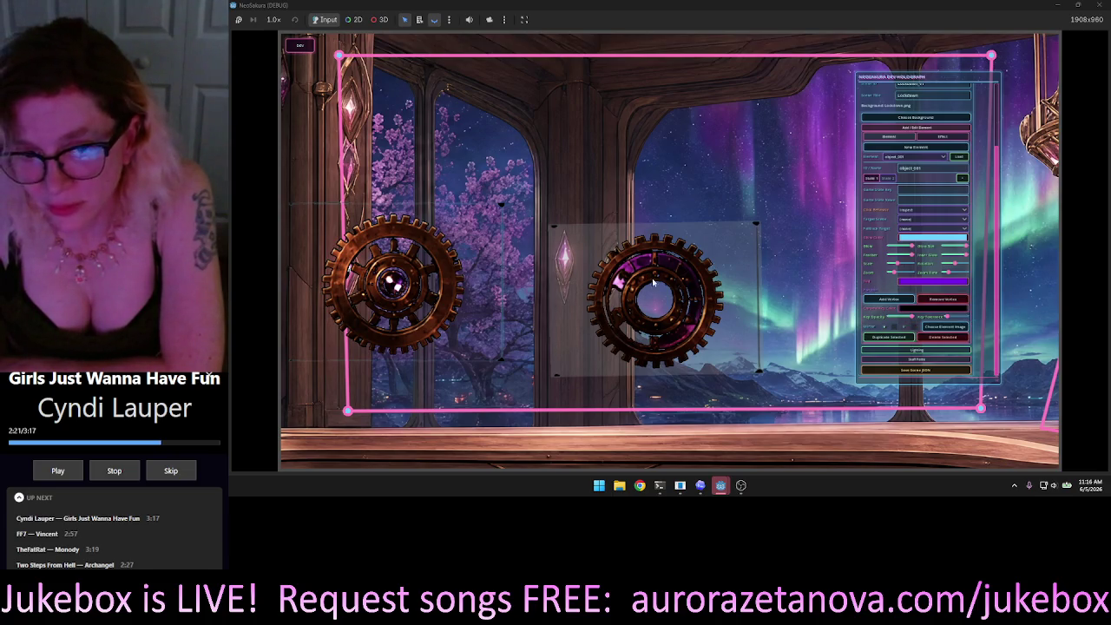
pyautogui.scroll(-5, 632, 247)
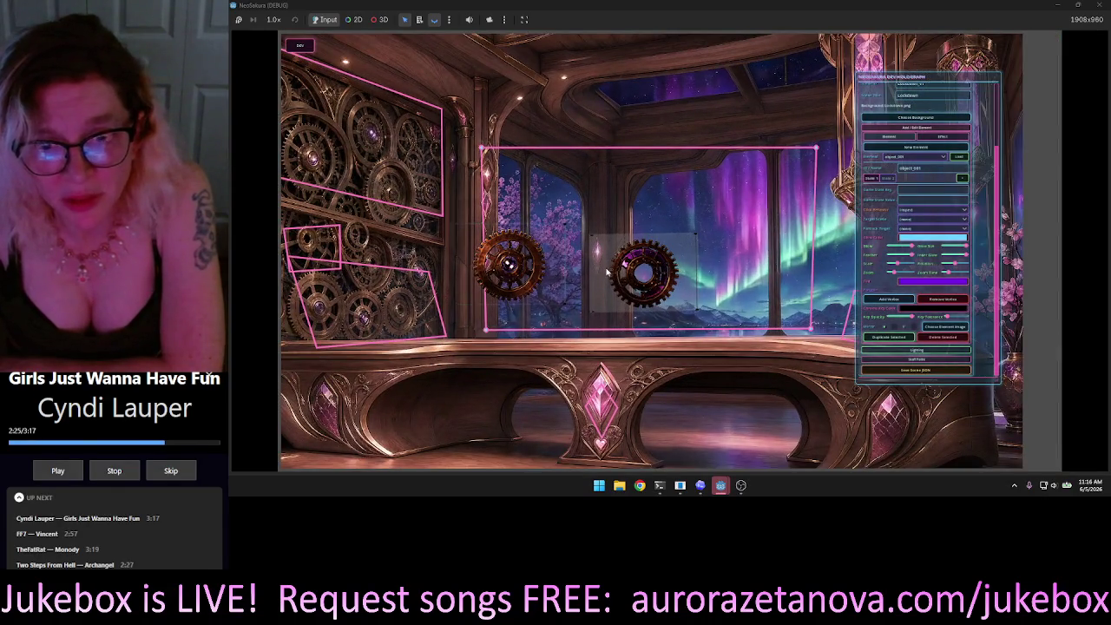
# Move the right-hand gear slightly lower and trial a black tint on it.
pyautogui.click(646, 276)
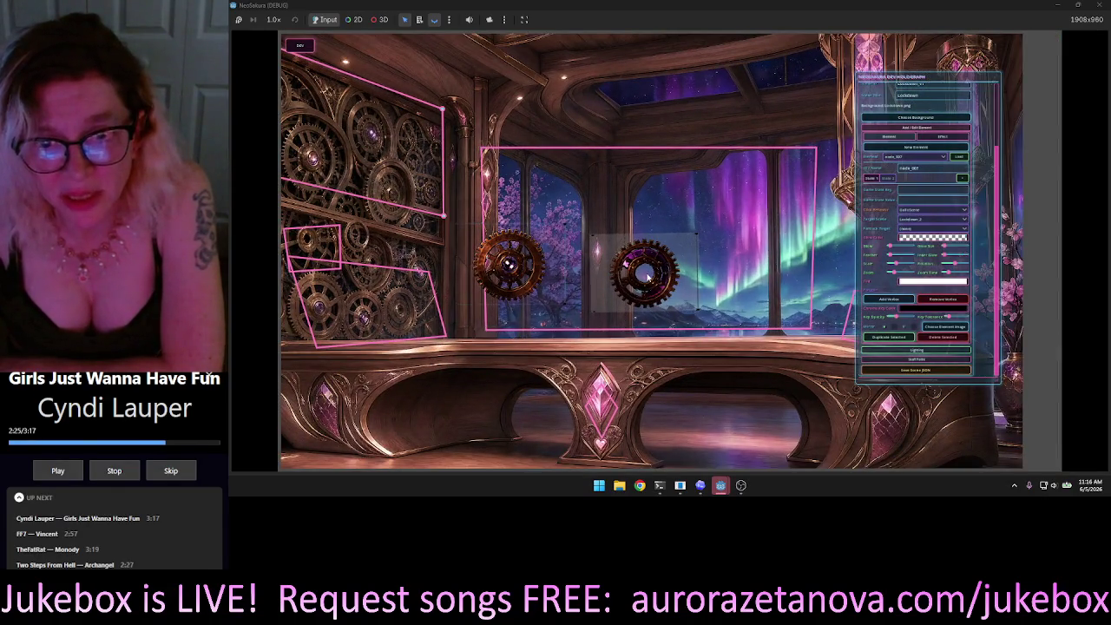
pyautogui.moveTo(647, 276); pyautogui.dragTo(645, 300)
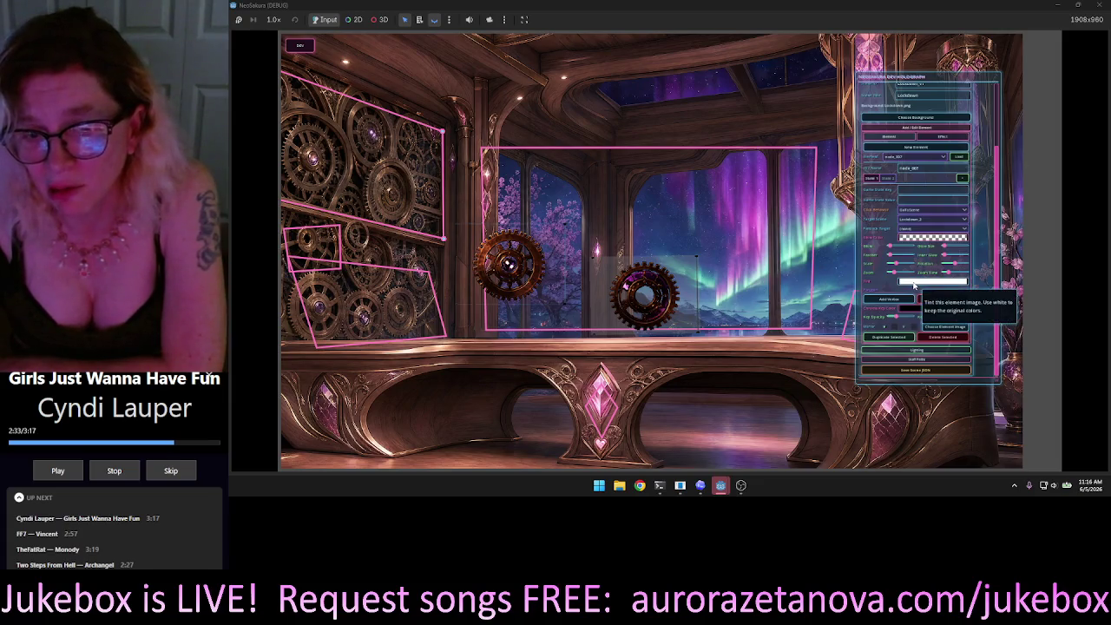
pyautogui.click(914, 283)
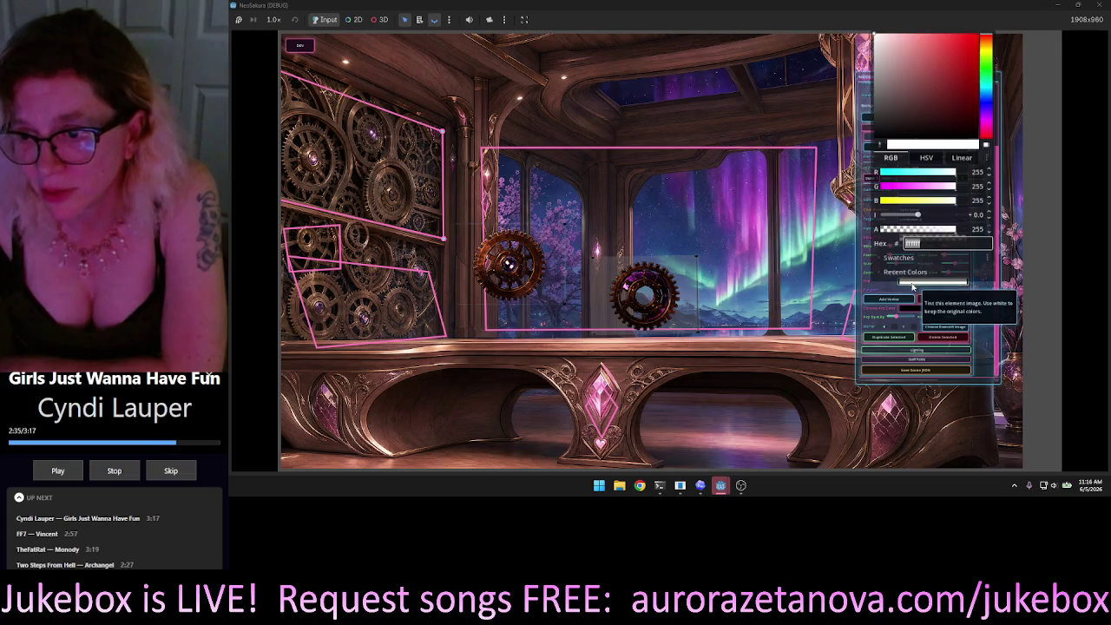
pyautogui.moveTo(949, 103)
pyautogui.mouseDown()
pyautogui.moveTo(964, 102)
pyautogui.moveTo(951, 151)
pyautogui.moveTo(1002, 96)
pyautogui.moveTo(1012, 110)
pyautogui.moveTo(994, 4)
pyautogui.moveTo(877, 15)
pyautogui.moveTo(885, 10)
pyautogui.moveTo(868, 40)
pyautogui.moveTo(991, 43)
pyautogui.moveTo(842, 151)
pyautogui.moveTo(806, 157)
pyautogui.mouseUp()
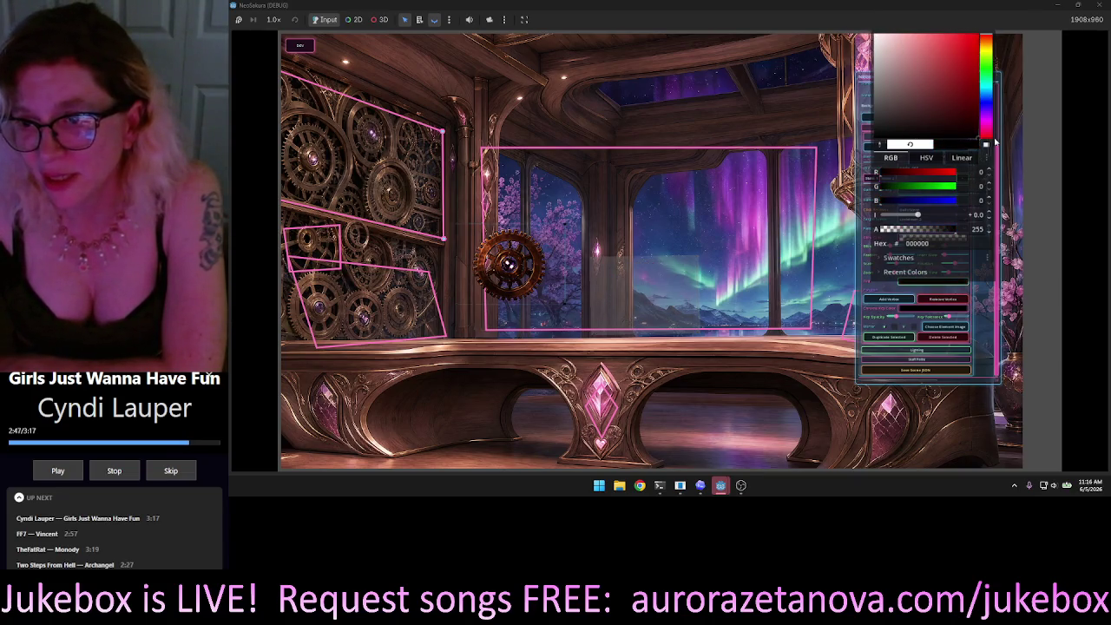
# Cycle the tint through green and cyan, settling on white with intensity 1.308.
pyautogui.moveTo(996, 142)
pyautogui.mouseDown()
pyautogui.moveTo(920, 52)
pyautogui.moveTo(849, 11)
pyautogui.mouseUp()
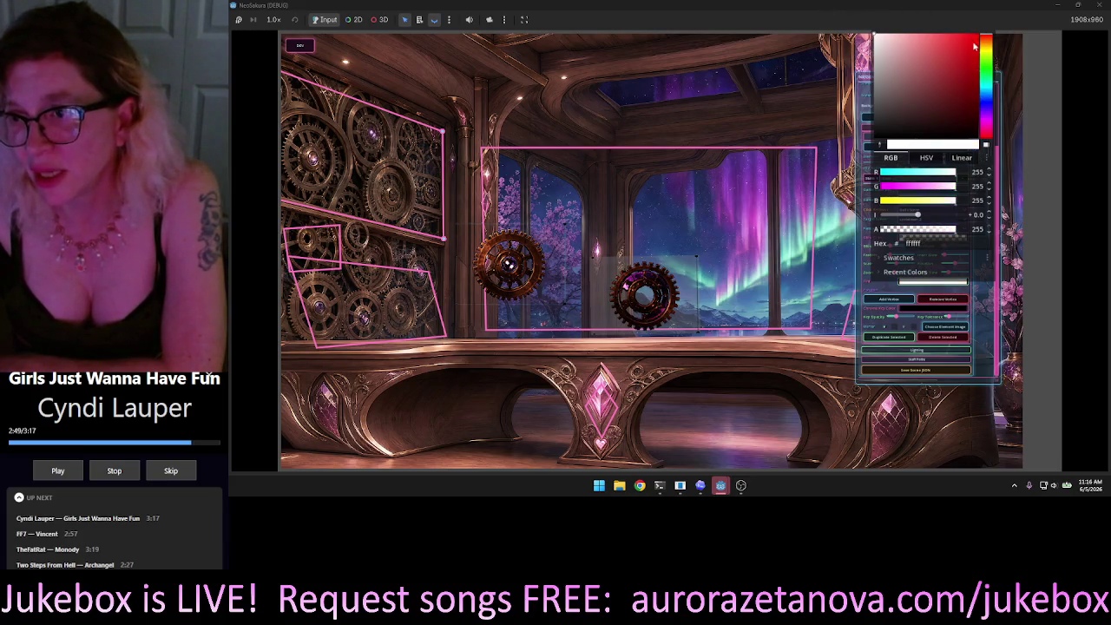
pyautogui.moveTo(987, 42)
pyautogui.mouseDown()
pyautogui.moveTo(989, 81)
pyautogui.moveTo(990, 69)
pyautogui.mouseUp()
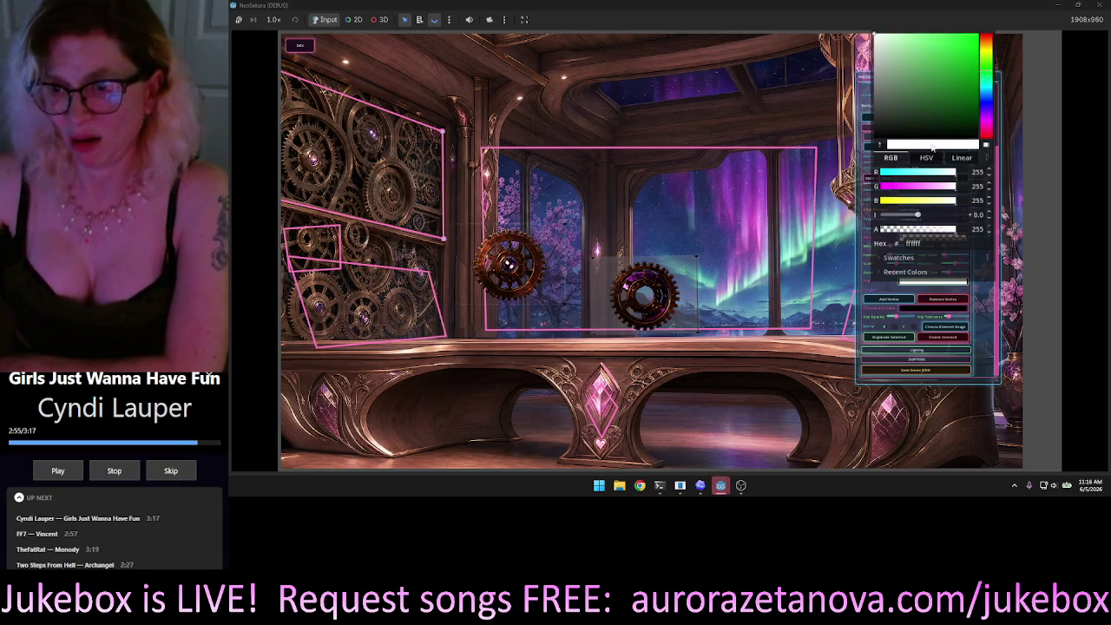
pyautogui.click(902, 176)
pyautogui.moveTo(897, 176)
pyautogui.mouseDown()
pyautogui.moveTo(876, 174)
pyautogui.moveTo(960, 177)
pyautogui.moveTo(868, 186)
pyautogui.moveTo(993, 207)
pyautogui.moveTo(764, 203)
pyautogui.moveTo(963, 215)
pyautogui.moveTo(842, 219)
pyautogui.moveTo(961, 218)
pyautogui.mouseUp()
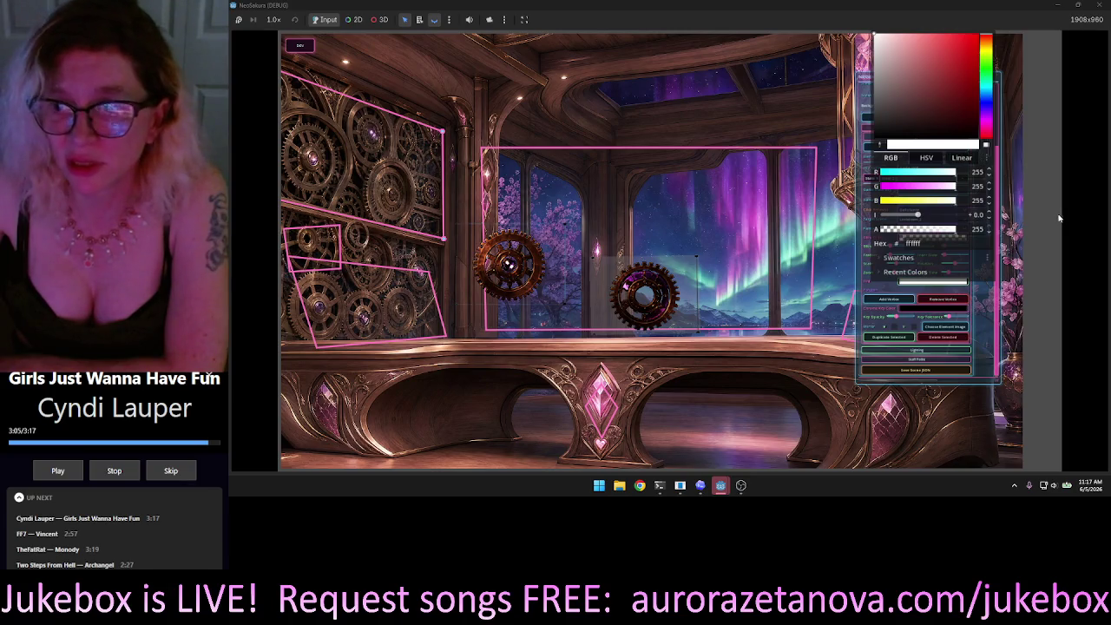
pyautogui.moveTo(918, 214)
pyautogui.mouseDown()
pyautogui.moveTo(938, 217)
pyautogui.moveTo(891, 217)
pyautogui.moveTo(967, 214)
pyautogui.moveTo(854, 216)
pyautogui.moveTo(1018, 228)
pyautogui.moveTo(878, 227)
pyautogui.moveTo(1007, 244)
pyautogui.moveTo(824, 241)
pyautogui.moveTo(1034, 255)
pyautogui.moveTo(911, 227)
pyautogui.moveTo(922, 213)
pyautogui.mouseUp()
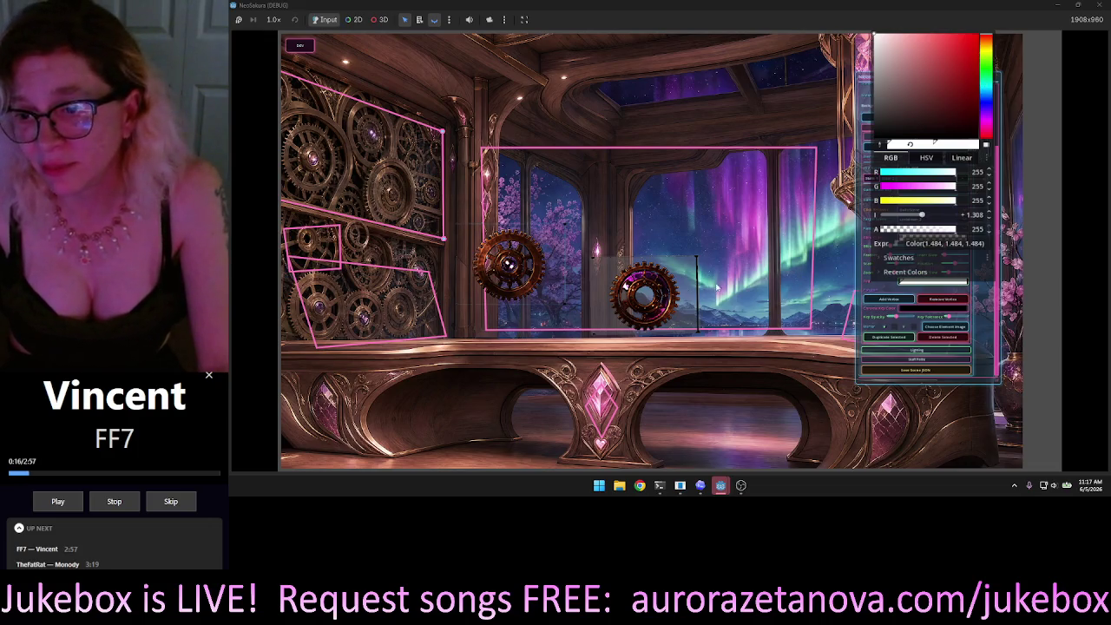
# Close the gear's tint colour picker.
pyautogui.click(987, 327)
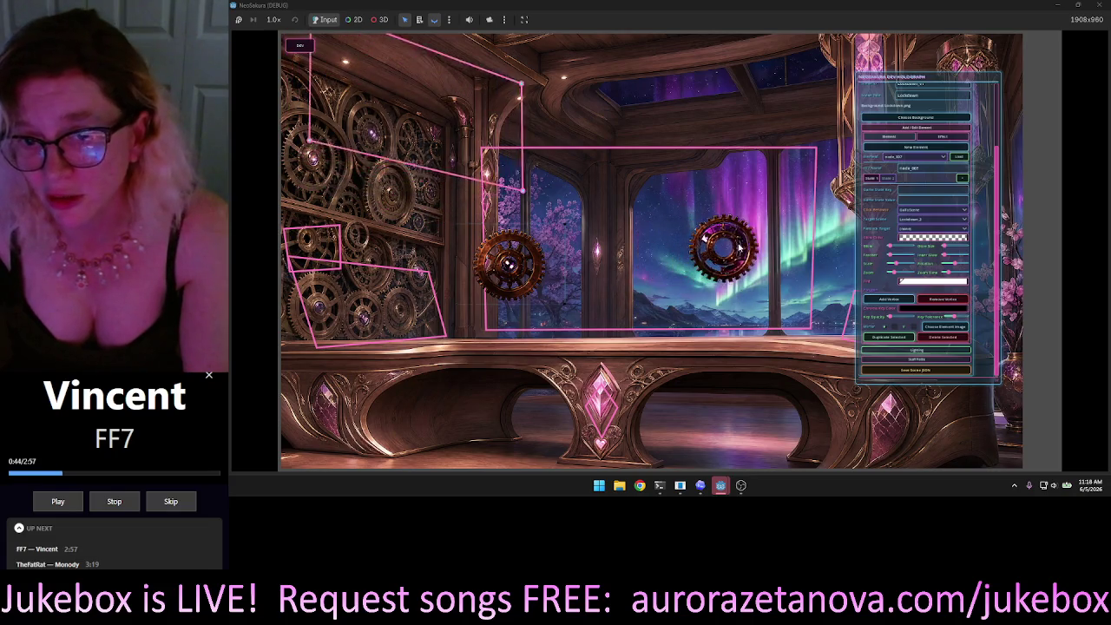
# Enlarge the gear-wall click zone by pulling its corners up, right and toward the window.
pyautogui.scroll(-5, 685, 304)
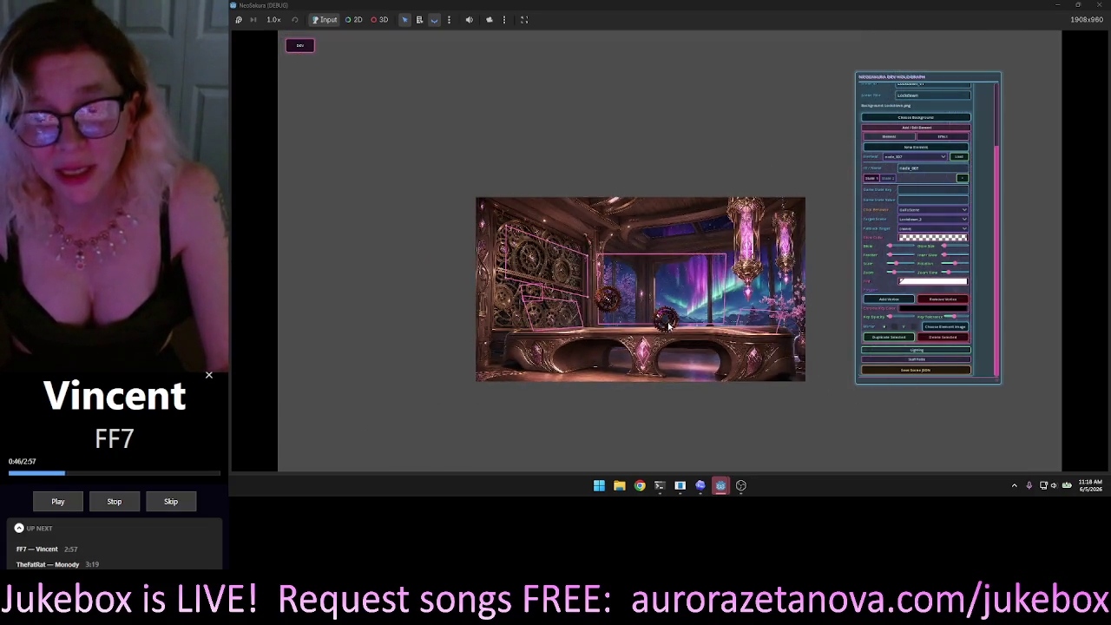
pyautogui.scroll(2, 649, 337)
pyautogui.scroll(2, 649, 338)
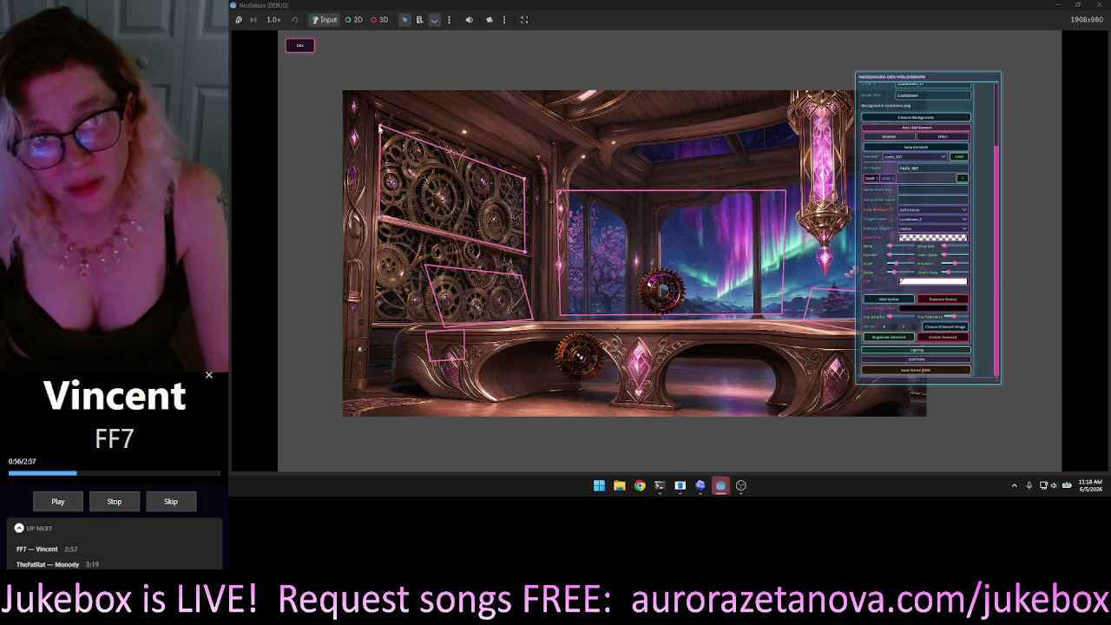
pyautogui.moveTo(380, 127); pyautogui.dragTo(382, 113)
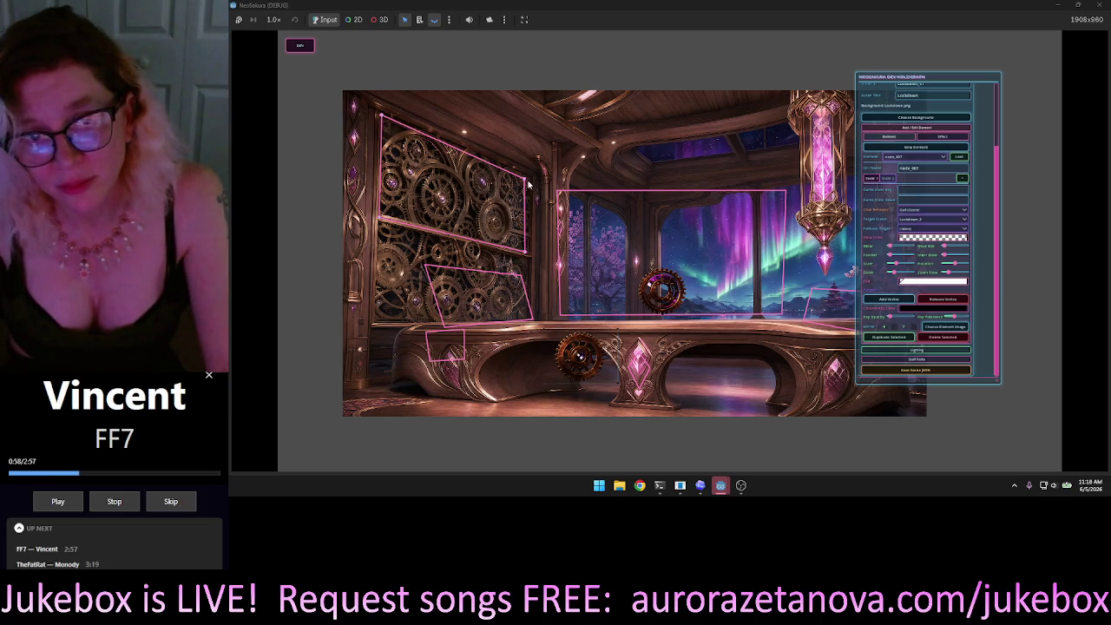
pyautogui.moveTo(532, 178); pyautogui.dragTo(533, 180)
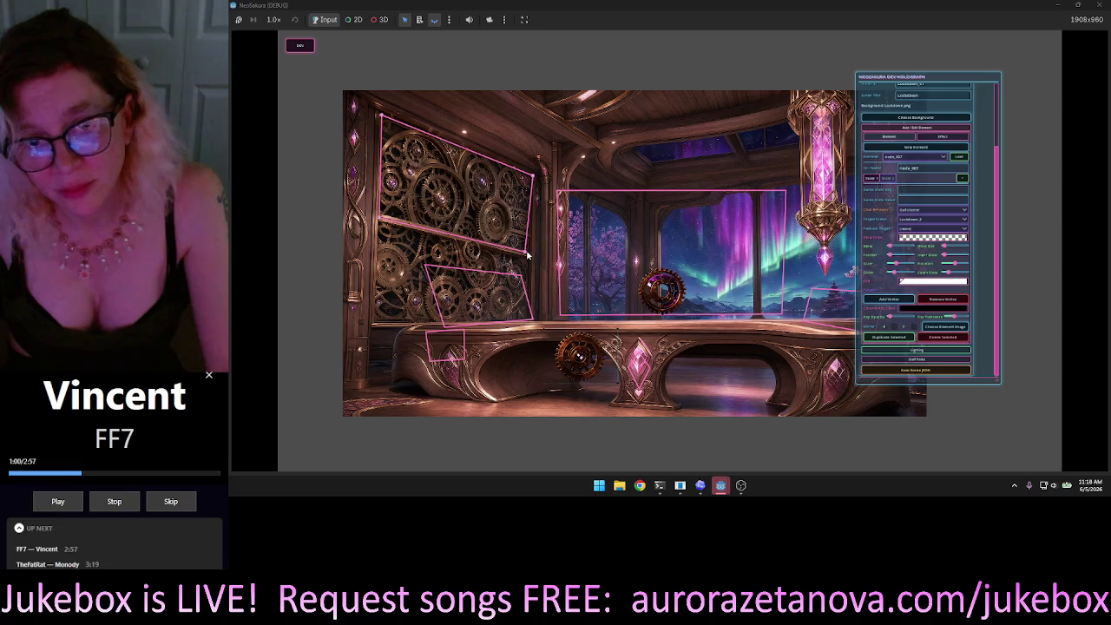
pyautogui.moveTo(527, 254); pyautogui.dragTo(532, 258)
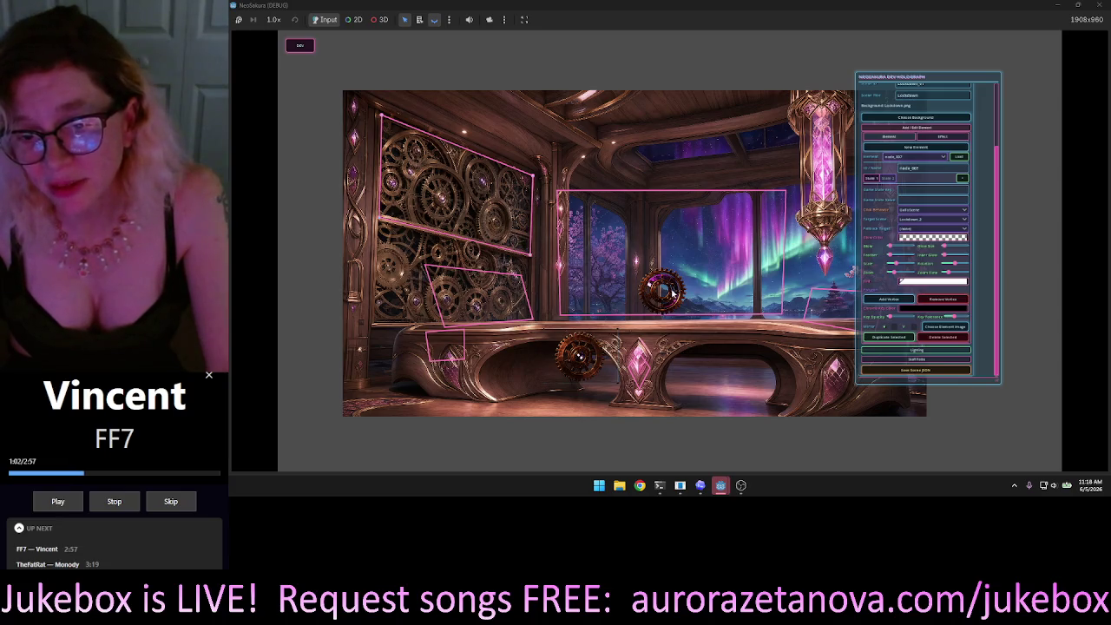
pyautogui.moveTo(673, 293); pyautogui.dragTo(777, 317)
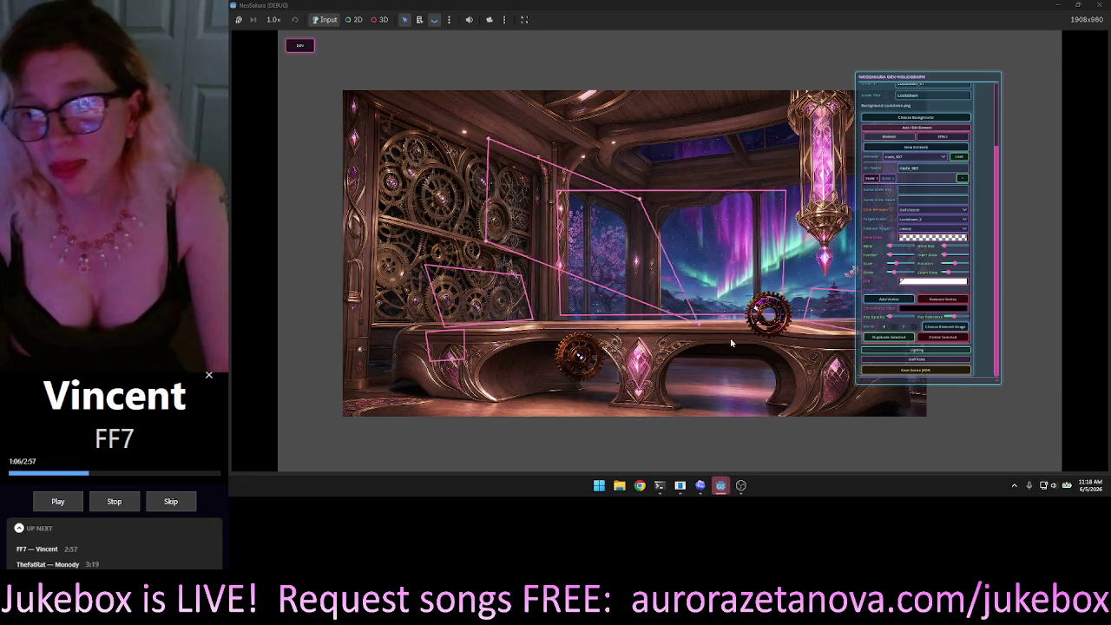
pyautogui.moveTo(731, 343); pyautogui.dragTo(797, 346)
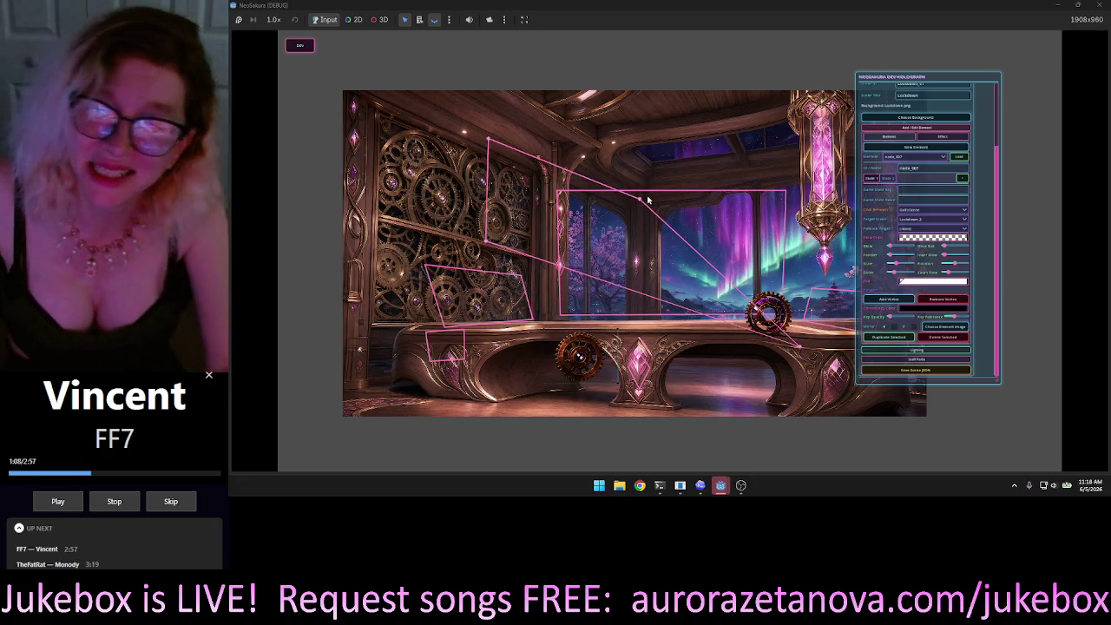
# Select the gear and pull three click-zone vertices down beside it.
pyautogui.click(656, 245)
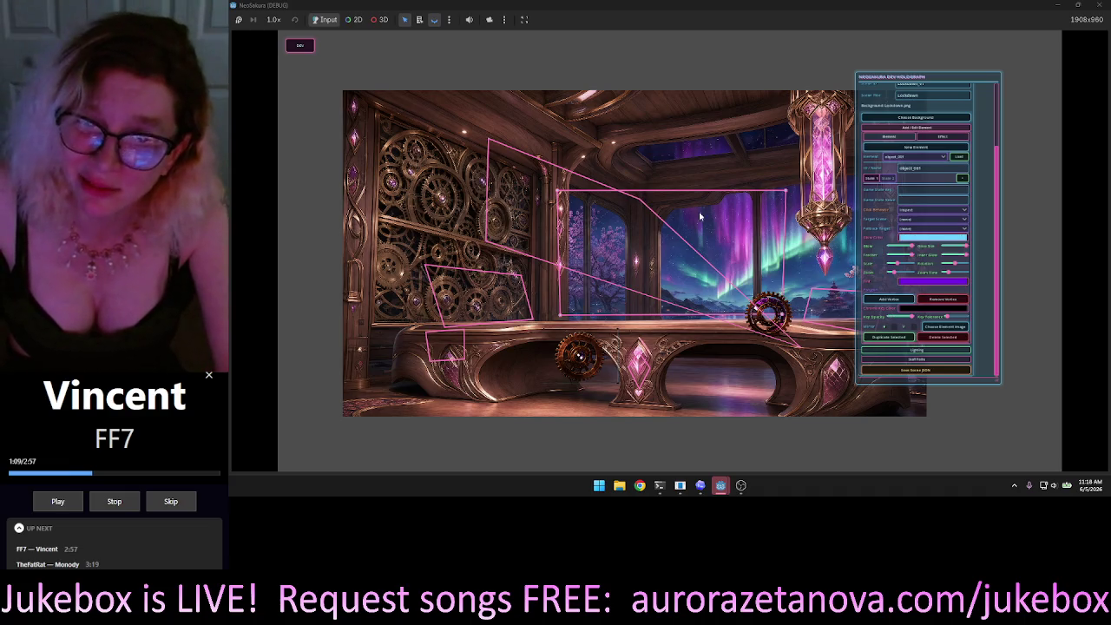
pyautogui.click(656, 245)
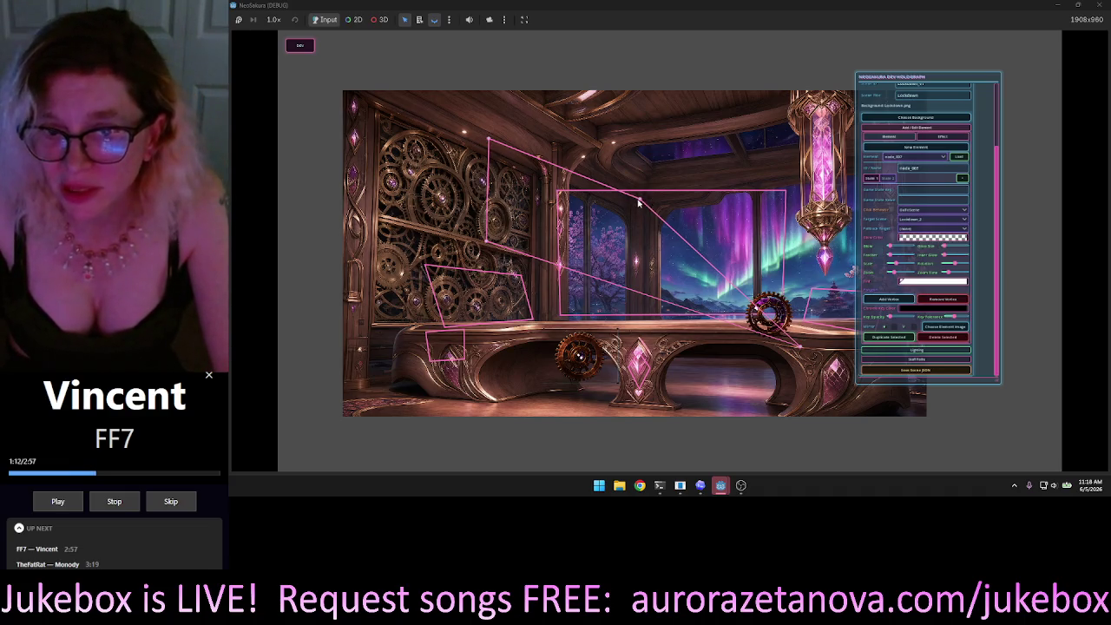
pyautogui.moveTo(638, 202)
pyautogui.mouseDown()
pyautogui.moveTo(734, 252)
pyautogui.moveTo(732, 235)
pyautogui.mouseUp()
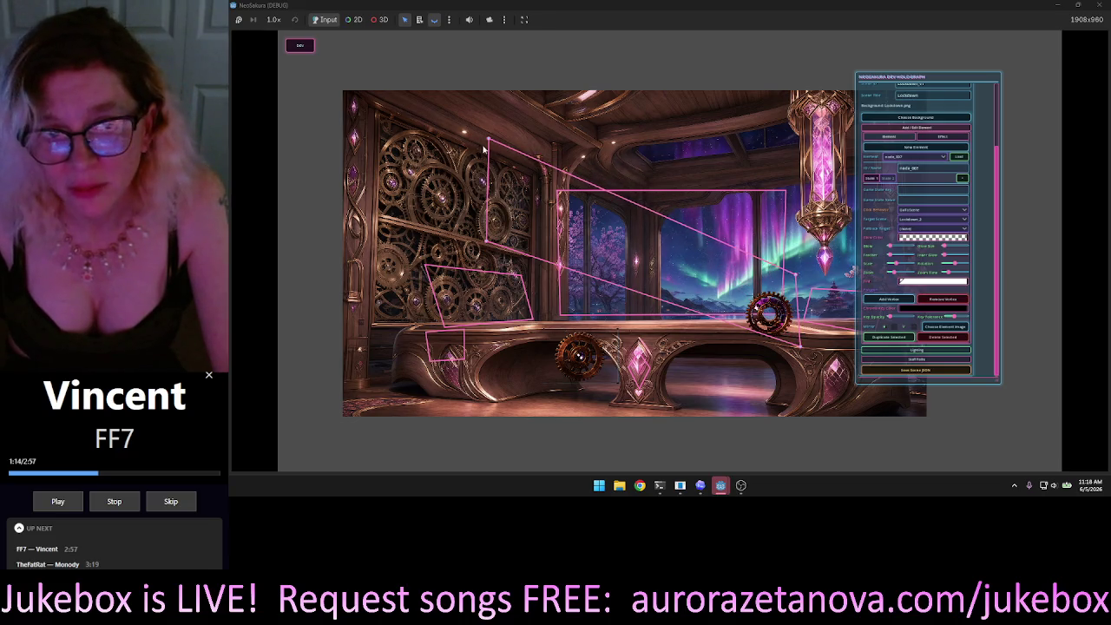
pyautogui.moveTo(491, 142); pyautogui.dragTo(670, 276)
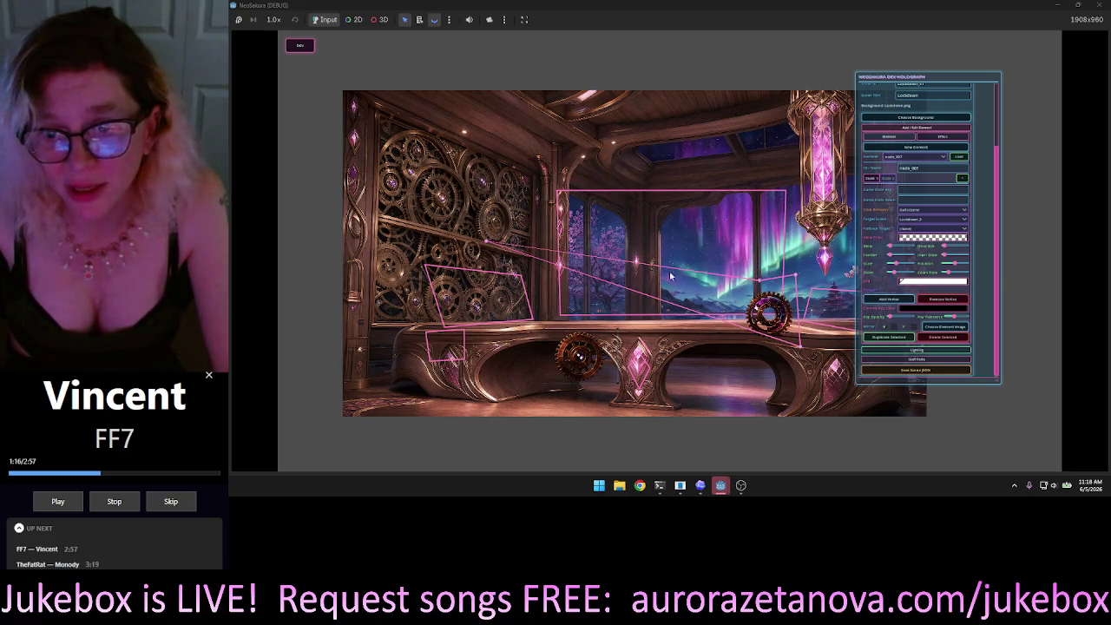
pyautogui.moveTo(489, 245)
pyautogui.mouseDown()
pyautogui.moveTo(714, 294)
pyautogui.moveTo(727, 330)
pyautogui.mouseUp()
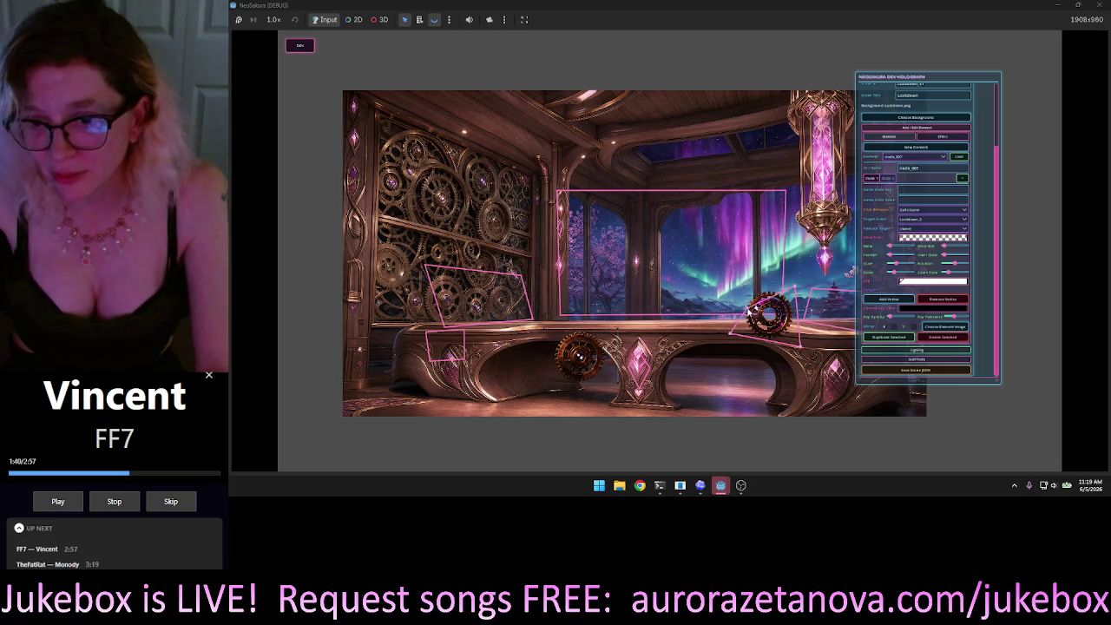
# Drag the gear element from the bench up-left onto the clockwork wall and zoom in.
pyautogui.moveTo(752, 313); pyautogui.dragTo(753, 299)
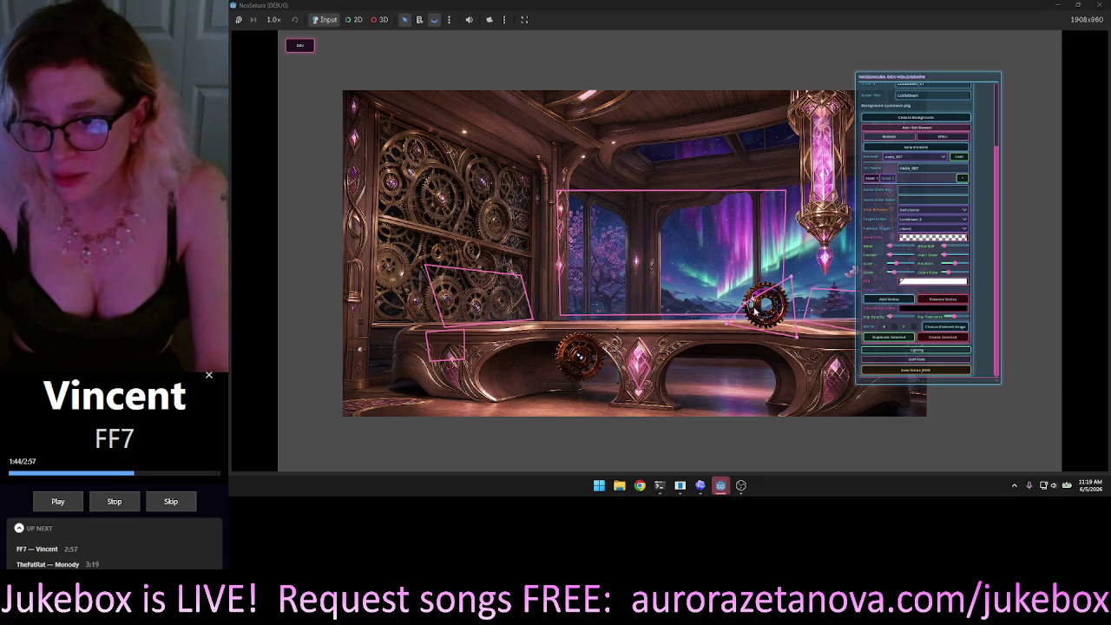
pyautogui.moveTo(751, 295)
pyautogui.mouseDown()
pyautogui.moveTo(673, 294)
pyautogui.moveTo(599, 270)
pyautogui.moveTo(425, 201)
pyautogui.moveTo(435, 184)
pyautogui.mouseUp()
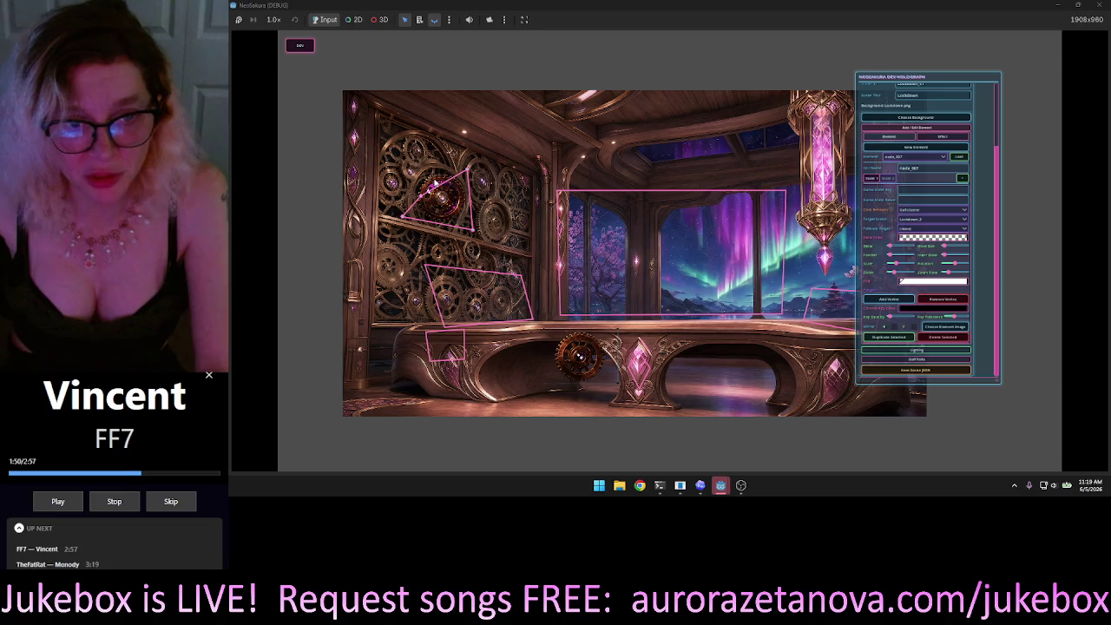
pyautogui.scroll(5, 425, 173)
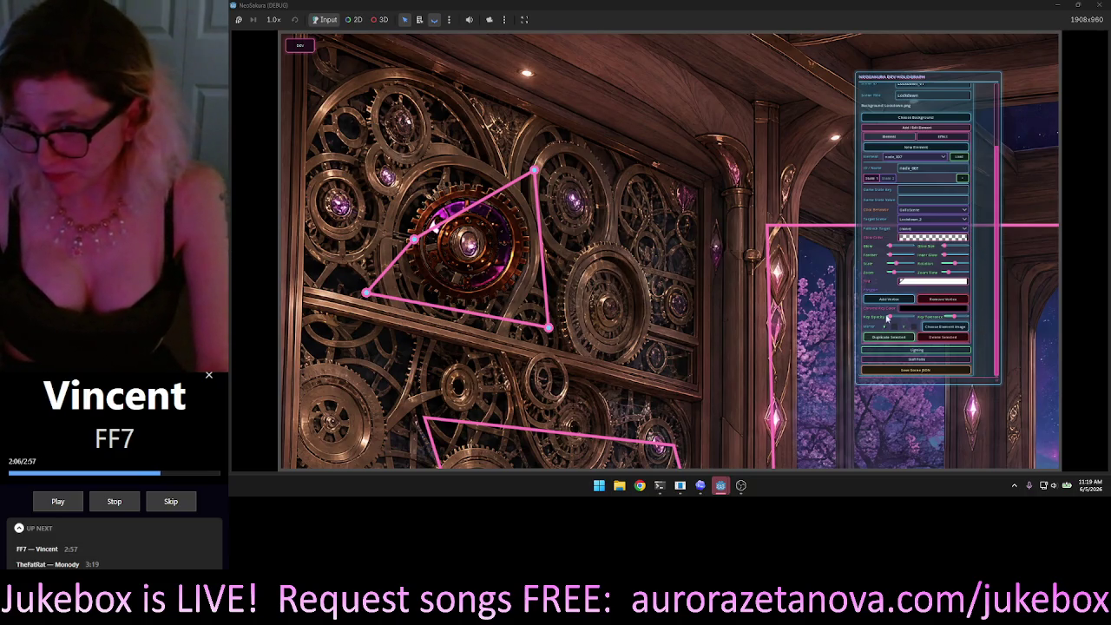
# Fit the pink polygon's top, left and lower-right corners snugly onto the gear's rim.
pyautogui.moveTo(921, 318)
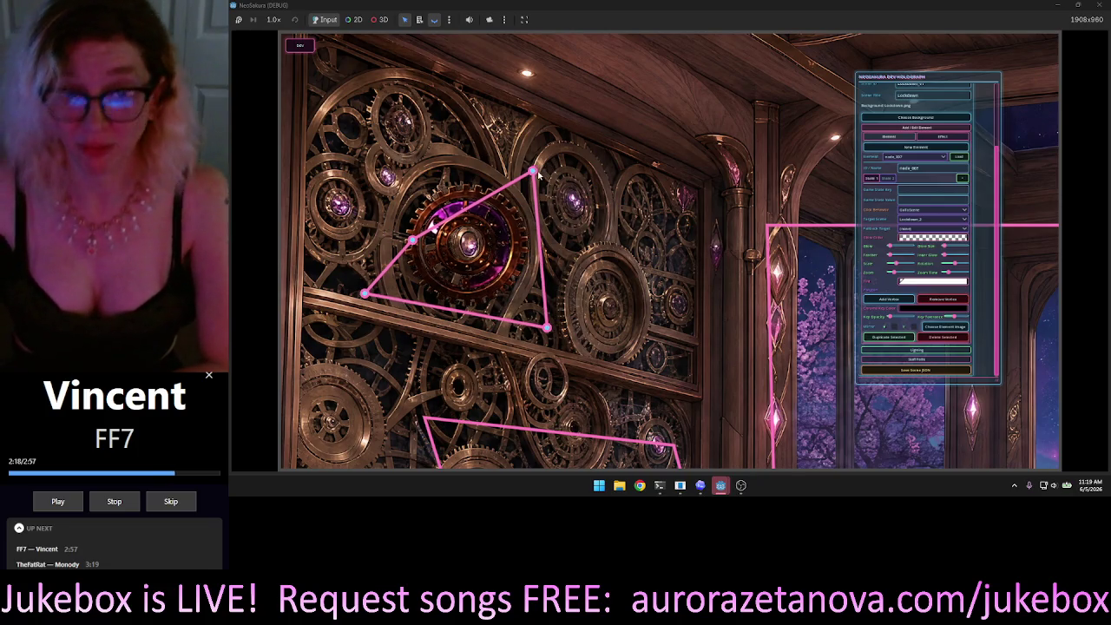
pyautogui.moveTo(532, 175); pyautogui.dragTo(492, 205)
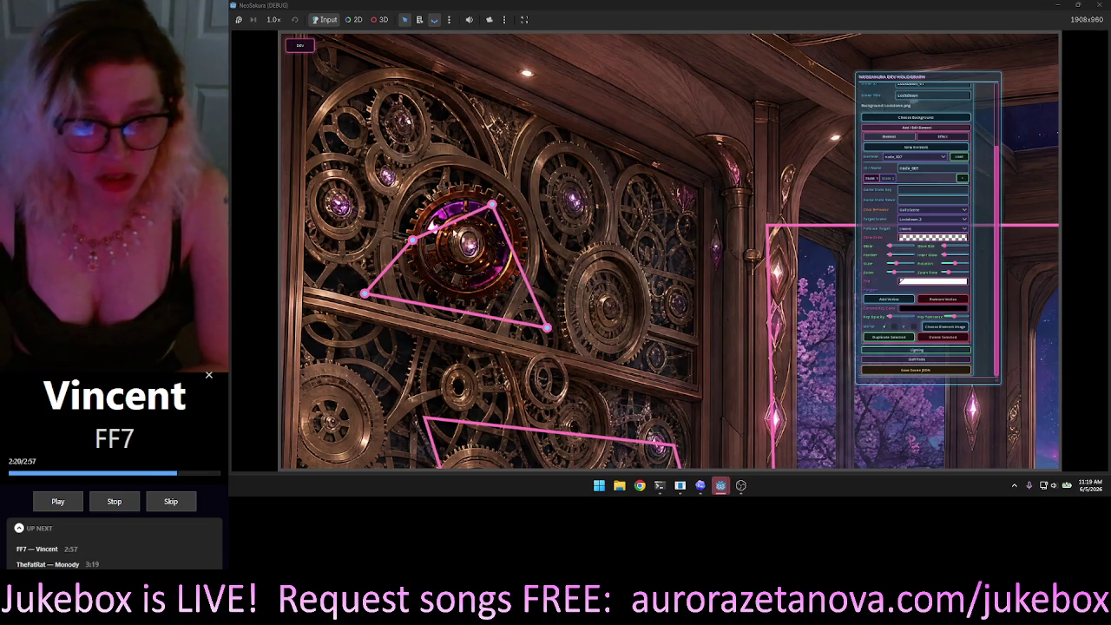
pyautogui.moveTo(415, 237)
pyautogui.mouseDown()
pyautogui.moveTo(405, 212)
pyautogui.moveTo(443, 208)
pyautogui.mouseUp()
pyautogui.moveTo(366, 293); pyautogui.dragTo(423, 252)
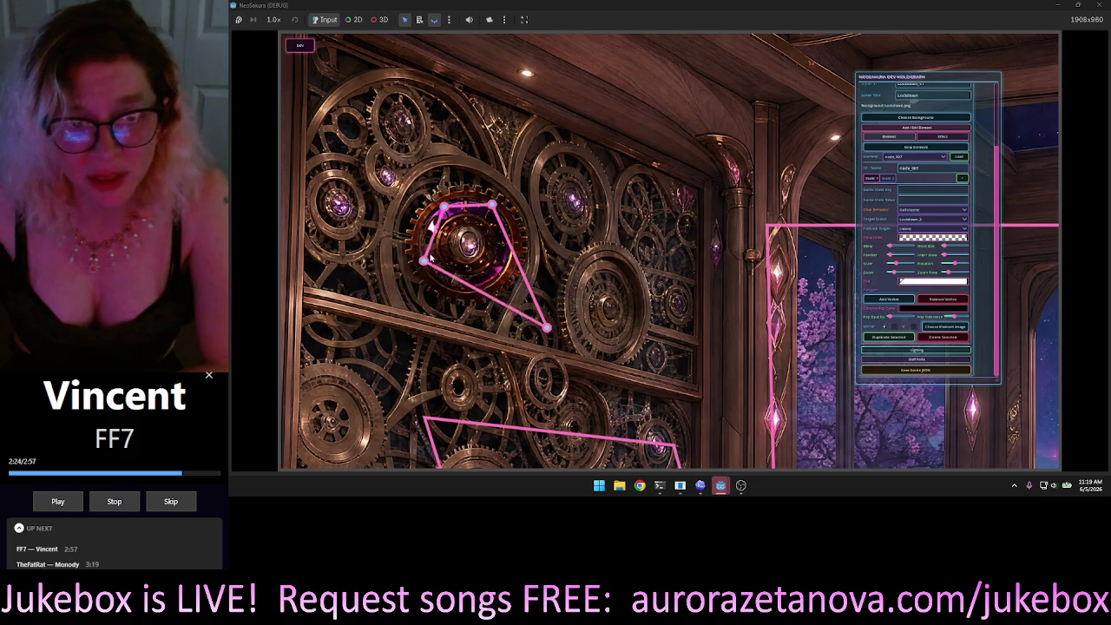
pyautogui.moveTo(548, 328); pyautogui.dragTo(446, 289)
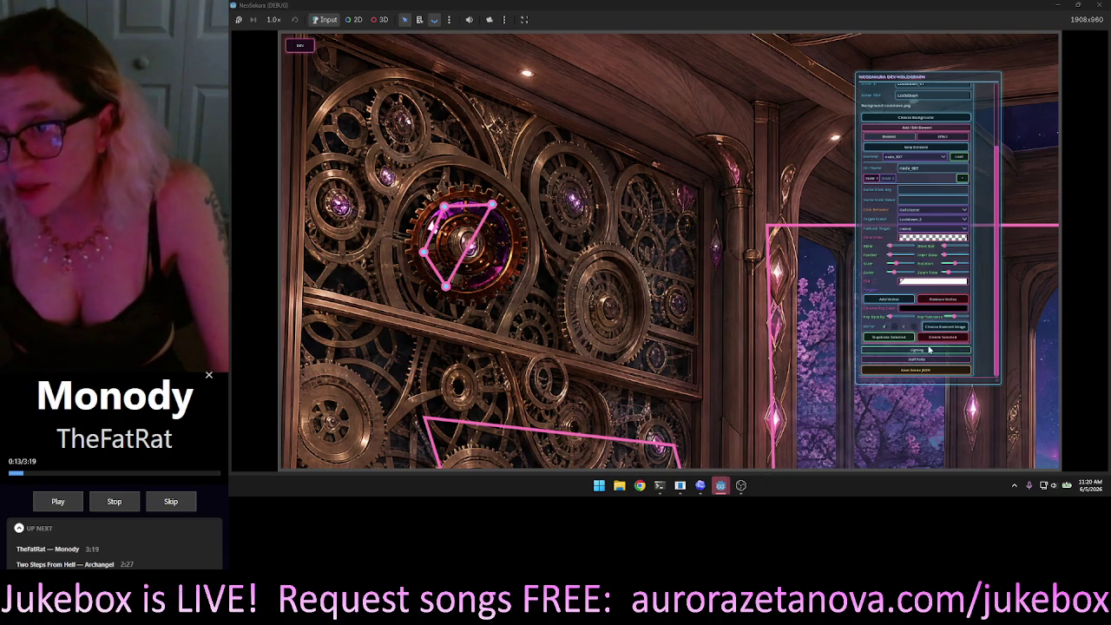
pyautogui.scroll(3, 944, 327)
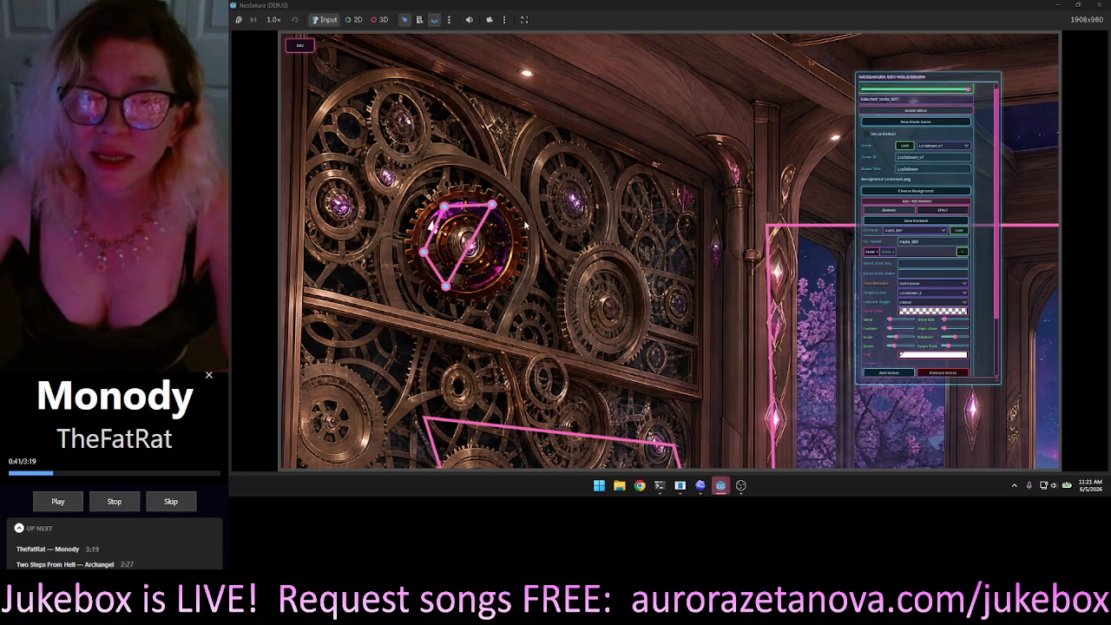
# Move the gear with its outline beside the pink frame, then back onto the clockwork wall.
pyautogui.moveTo(502, 240)
pyautogui.mouseDown()
pyautogui.moveTo(800, 287)
pyautogui.moveTo(639, 328)
pyautogui.moveTo(633, 299)
pyautogui.moveTo(748, 295)
pyautogui.mouseUp()
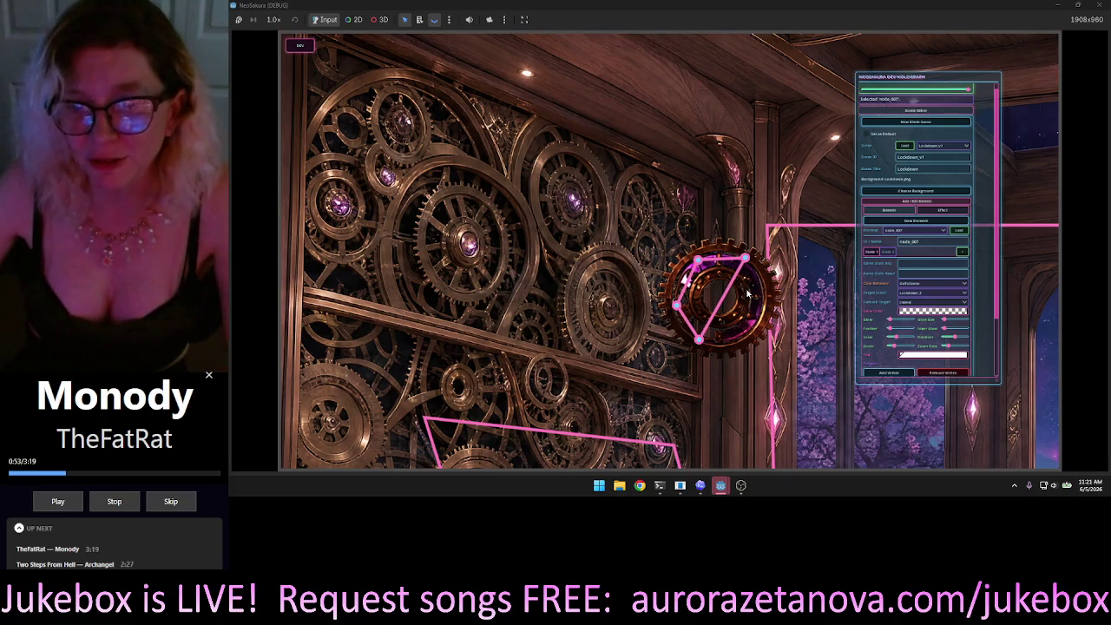
pyautogui.moveTo(748, 294)
pyautogui.mouseDown()
pyautogui.moveTo(655, 320)
pyautogui.moveTo(643, 297)
pyautogui.moveTo(638, 327)
pyautogui.moveTo(634, 296)
pyautogui.mouseUp()
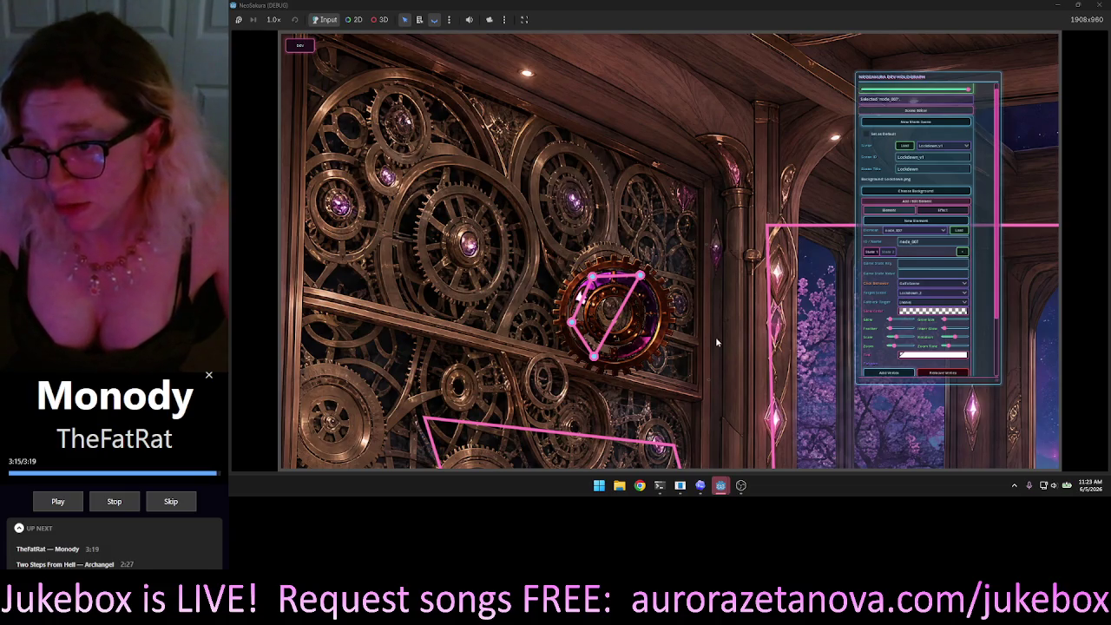
pyautogui.moveTo(720, 485)
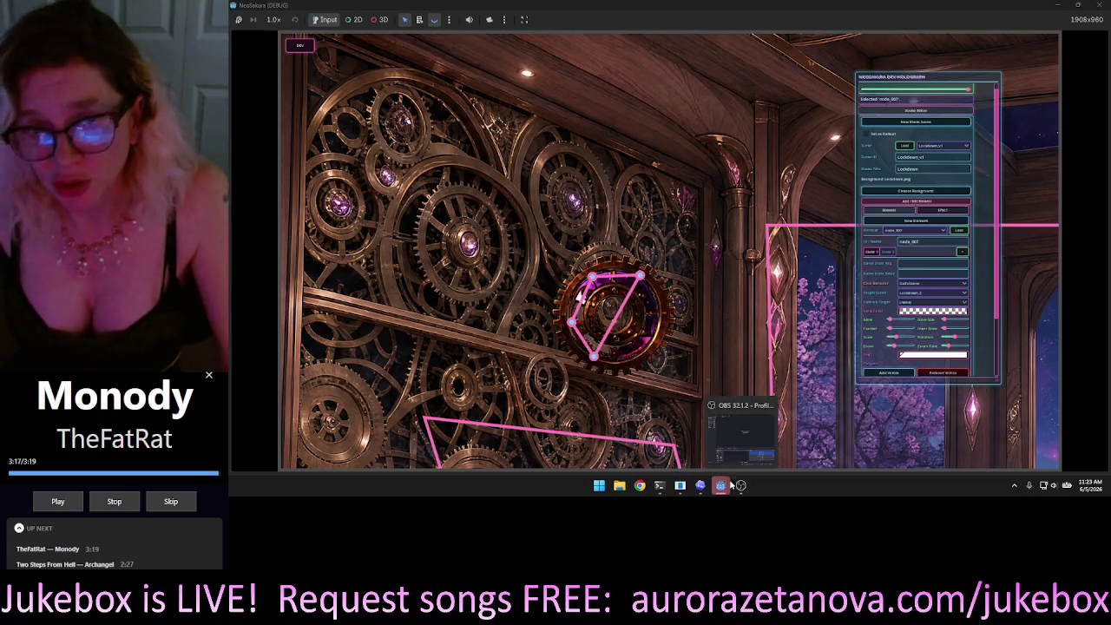
# Close the running game window and start dictating a follow-up in the Codex chat.
pyautogui.click(1101, 6)
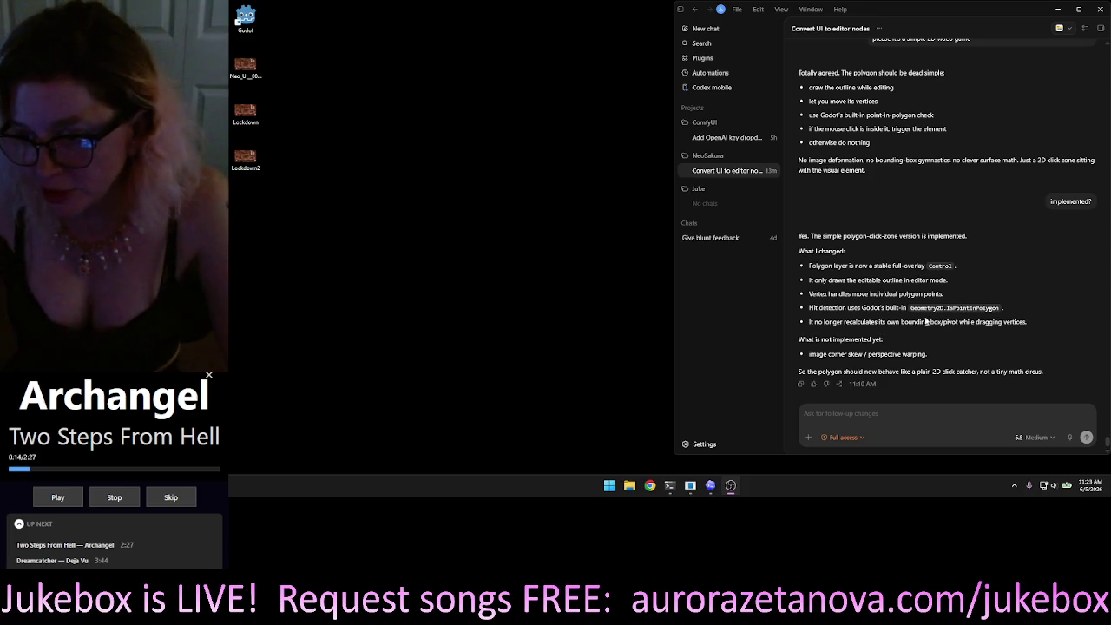
pyautogui.click(869, 413)
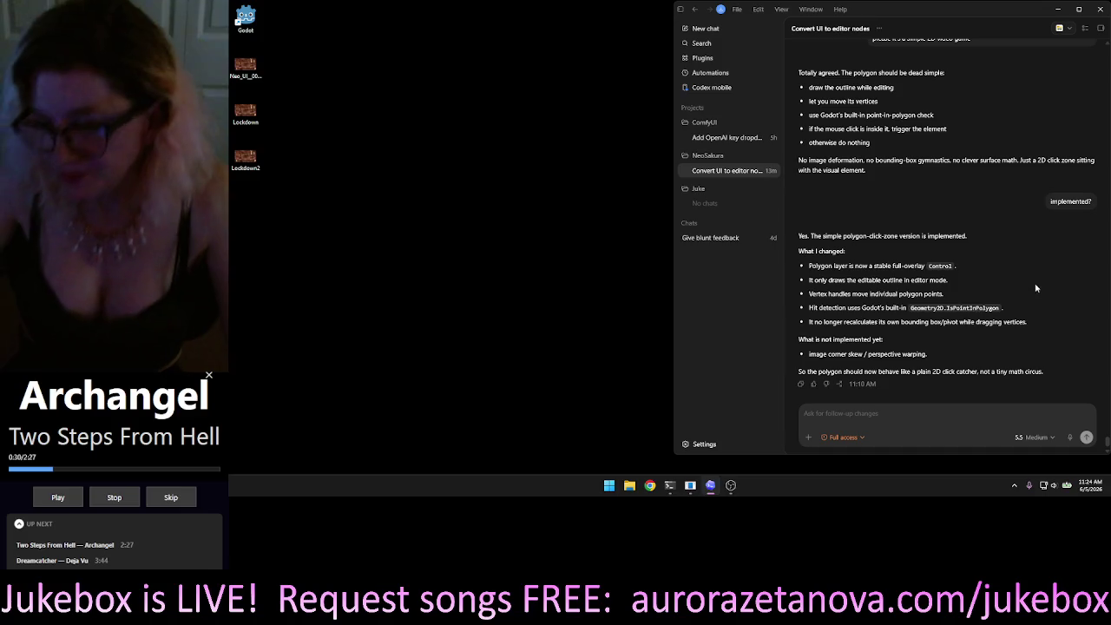
pyautogui.click(1071, 439)
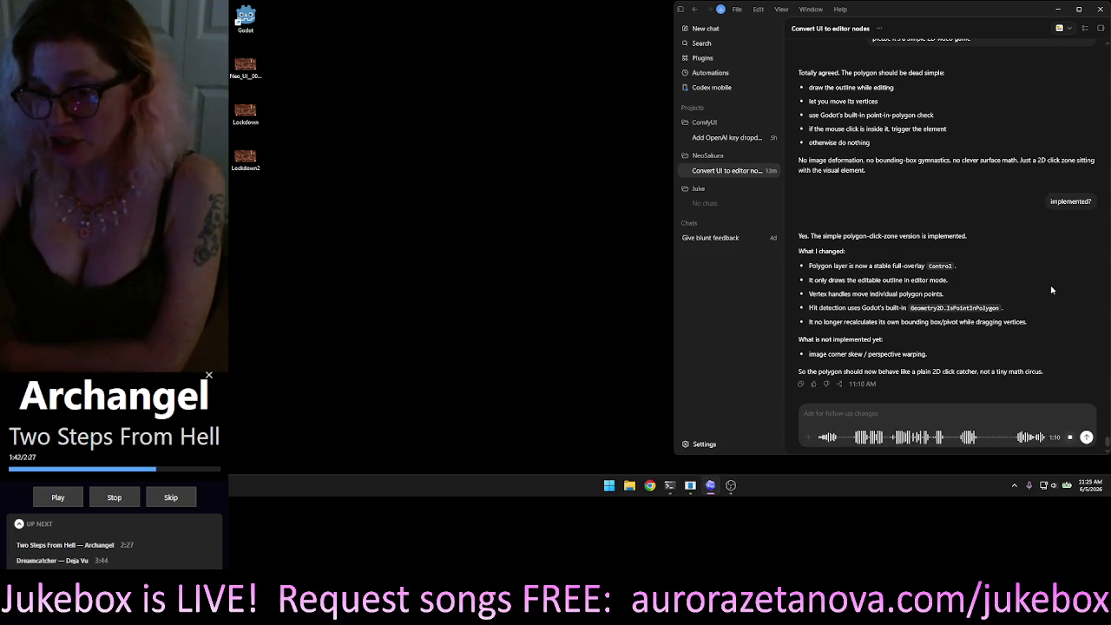
# Send the dictated follow-up asking for image corner skew handles alongside the polygon handles.
pyautogui.click(1086, 436)
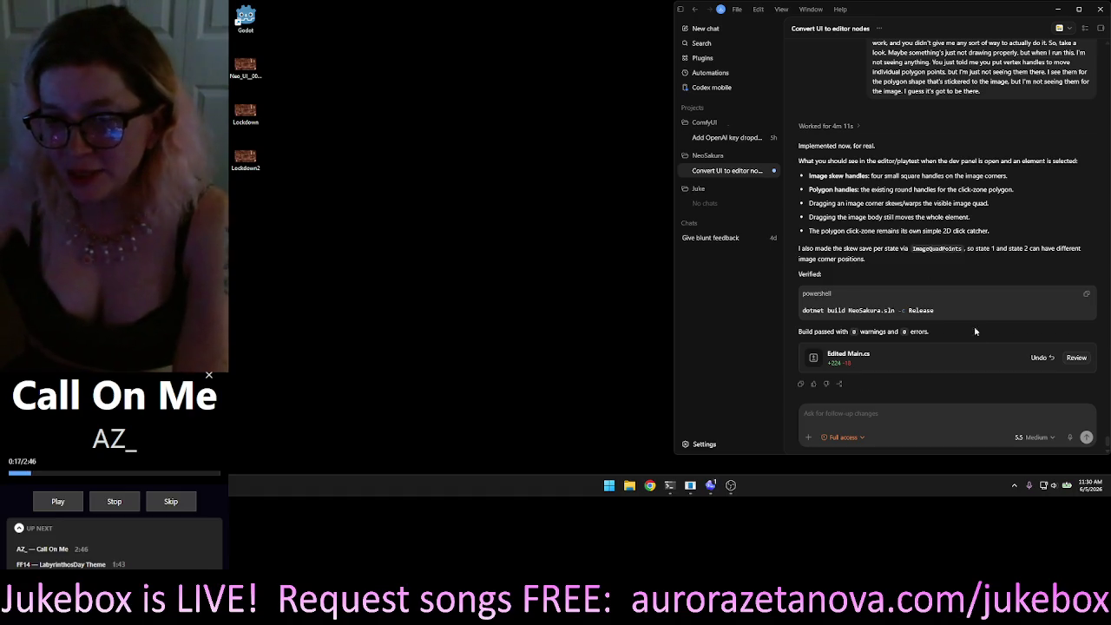
# Launch Godot, open the NeoSakura project, and run it to rebuild and start the game.
pyautogui.doubleClick(240, 17)
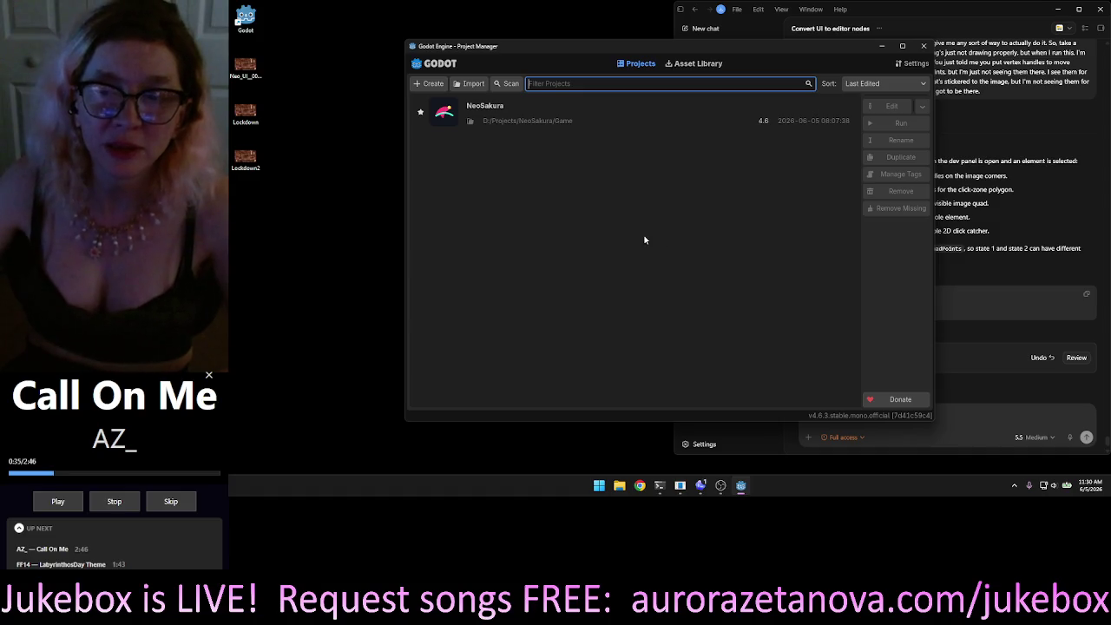
pyautogui.doubleClick(578, 105)
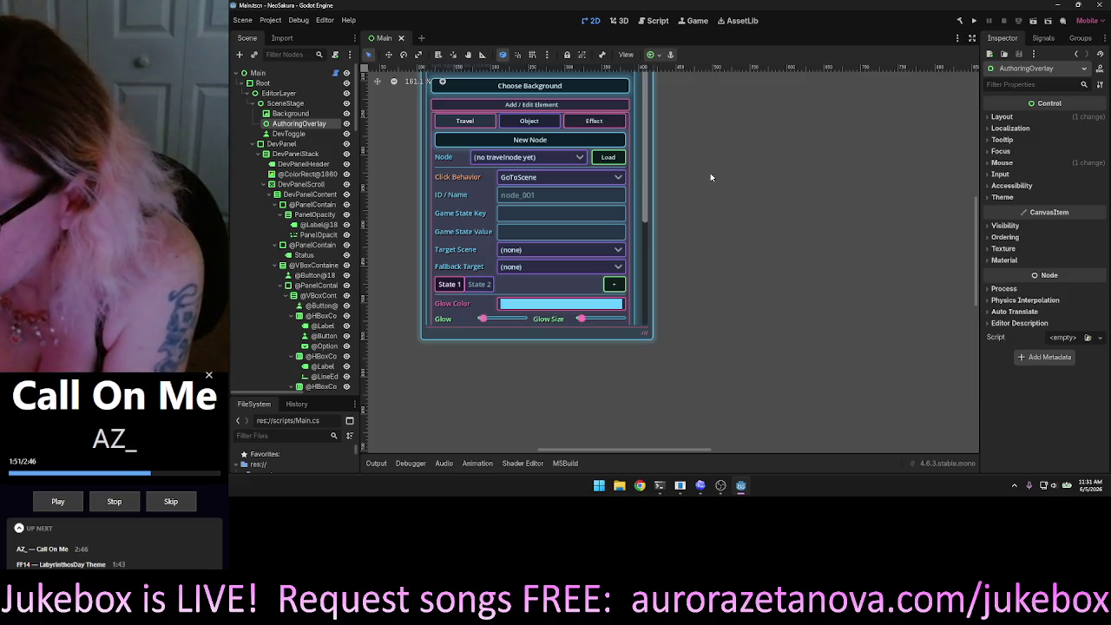
pyautogui.click(975, 19)
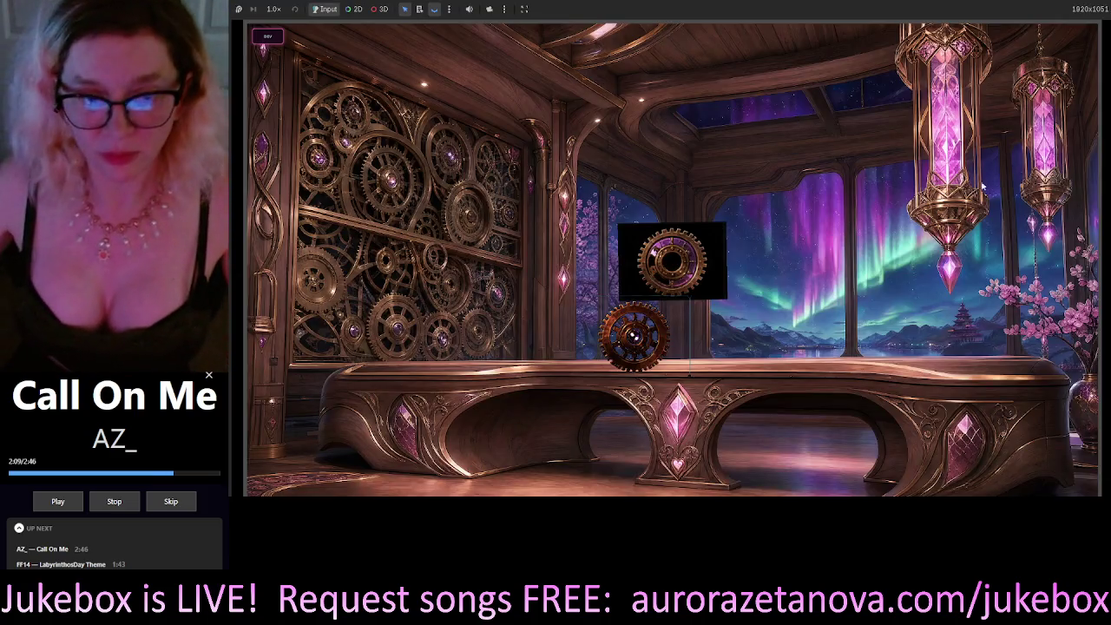
# Show the dev overlay and scene editing tools, then lower a corner handle of the gear's click zone.
pyautogui.click(267, 36)
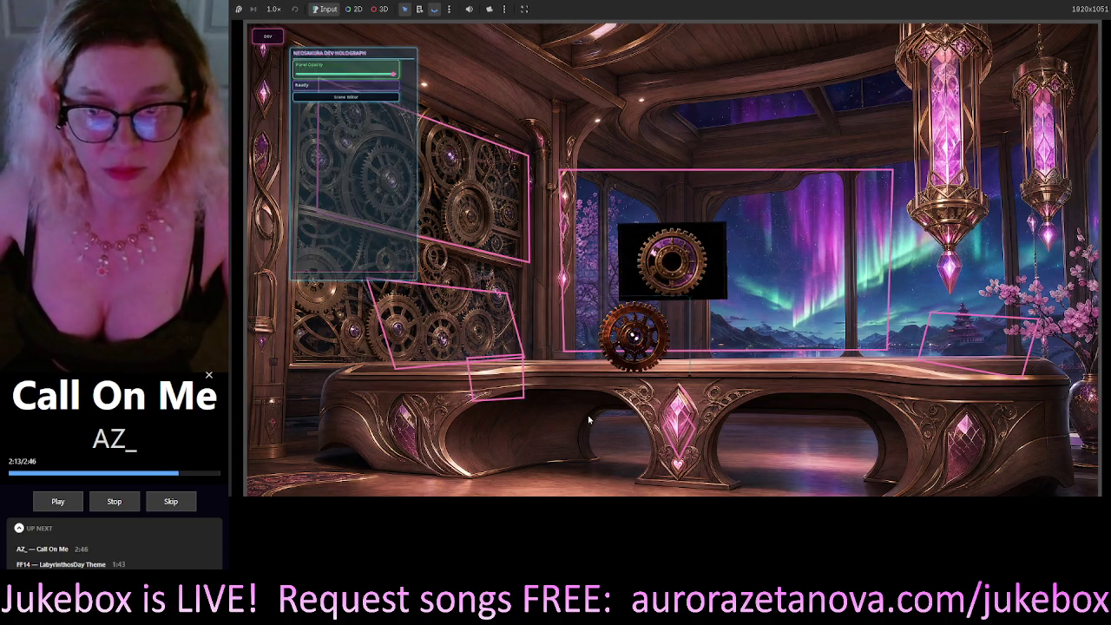
pyautogui.click(348, 98)
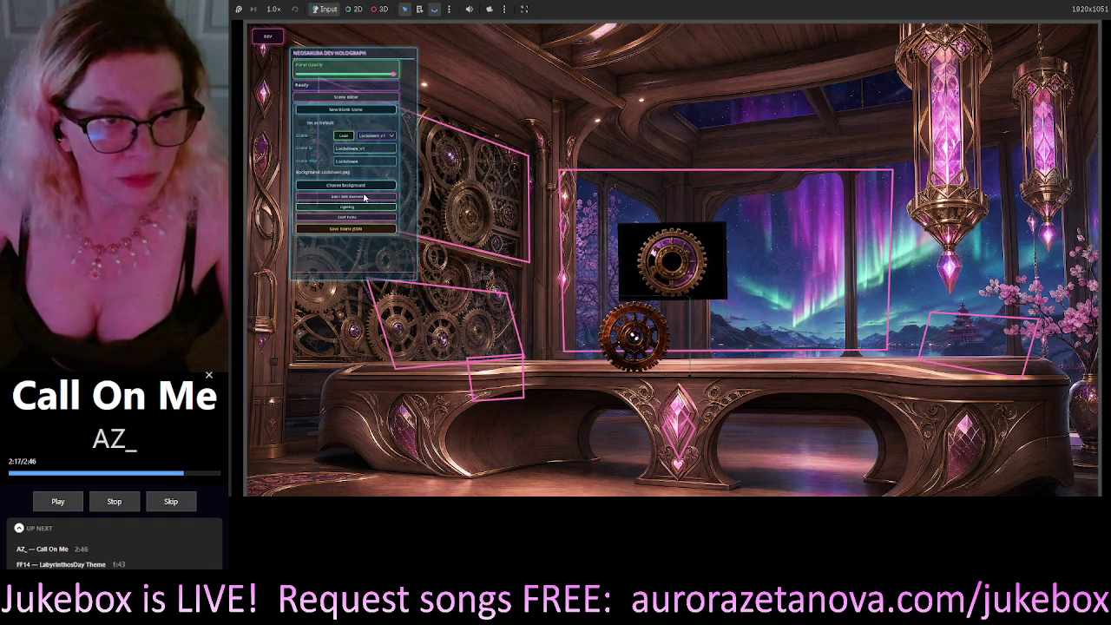
pyautogui.scroll(-3, 371, 232)
pyautogui.moveTo(651, 327)
pyautogui.mouseDown()
pyautogui.moveTo(604, 199)
pyautogui.moveTo(657, 248)
pyautogui.moveTo(616, 274)
pyautogui.moveTo(619, 328)
pyautogui.moveTo(543, 336)
pyautogui.moveTo(542, 223)
pyautogui.moveTo(757, 429)
pyautogui.moveTo(717, 399)
pyautogui.moveTo(681, 413)
pyautogui.mouseUp()
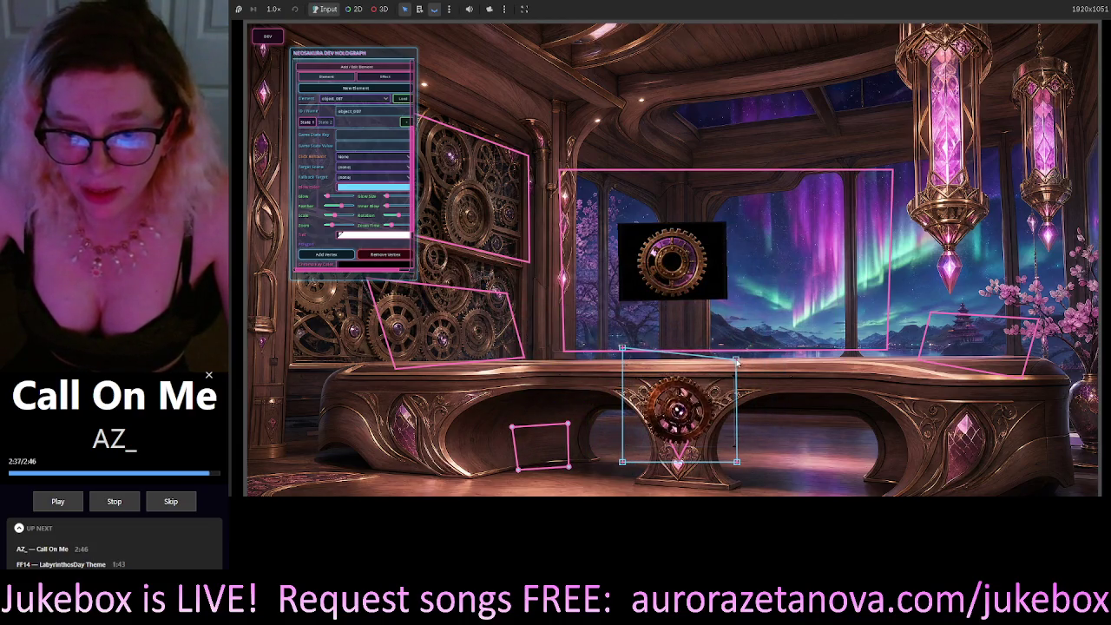
pyautogui.moveTo(622, 348); pyautogui.dragTo(622, 364)
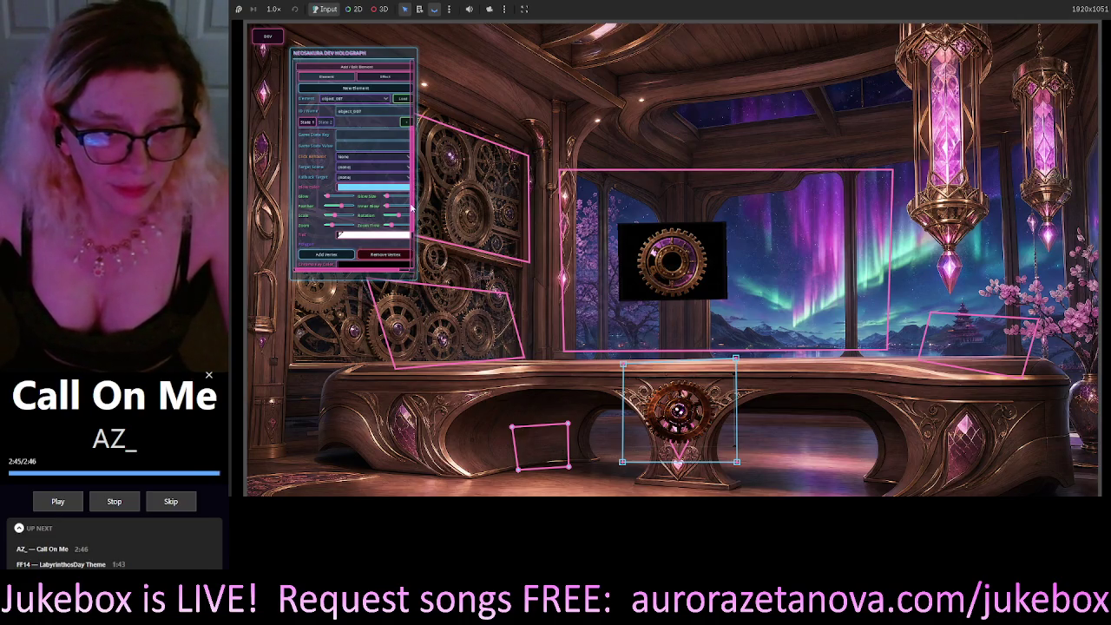
pyautogui.scroll(-3, 410, 199)
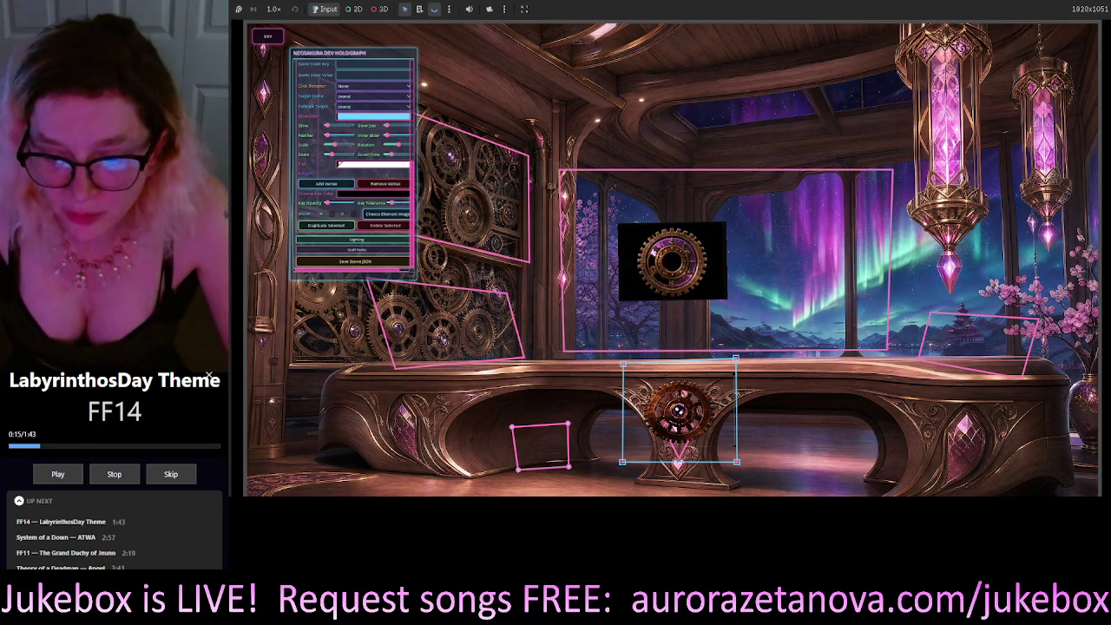
# Briefly focus the Codex follow-up box, then return to the NeoSakura game window.
pyautogui.hotkey('alt', 'Tab')
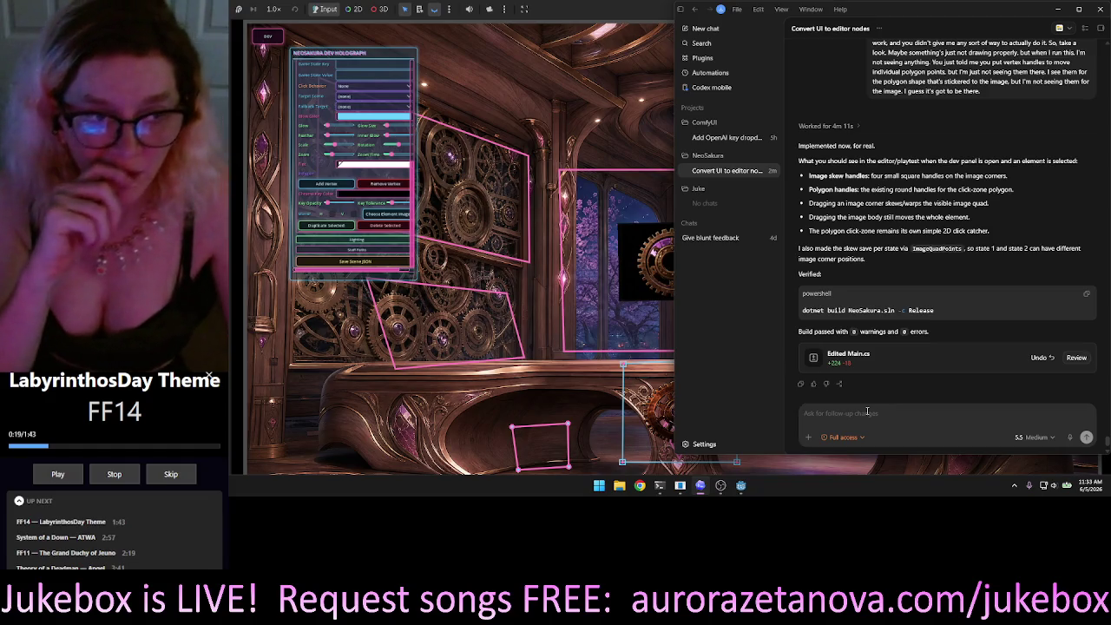
pyautogui.click(867, 412)
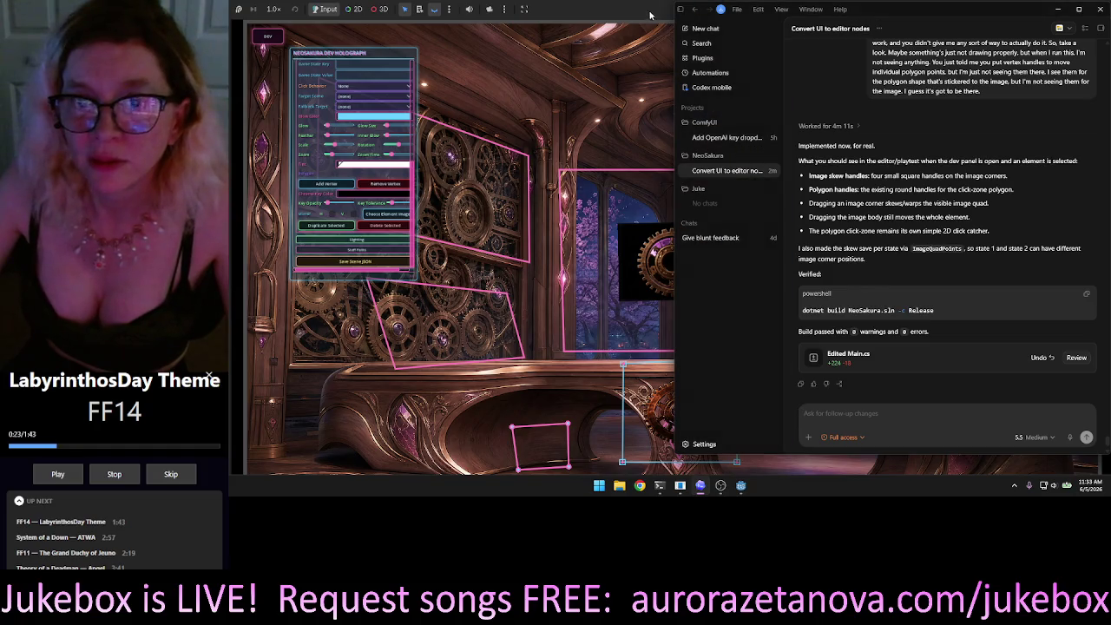
pyautogui.hotkey('alt', 'Tab')
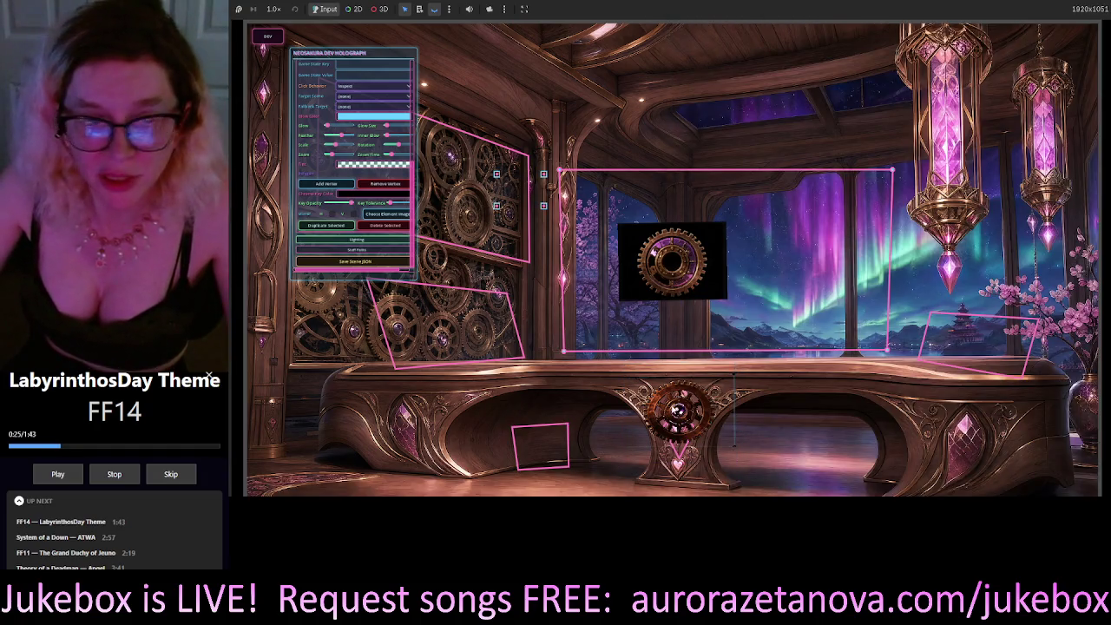
# Select the desk gear and try coral, deep red and grey shades for its effect colour.
pyautogui.click(710, 446)
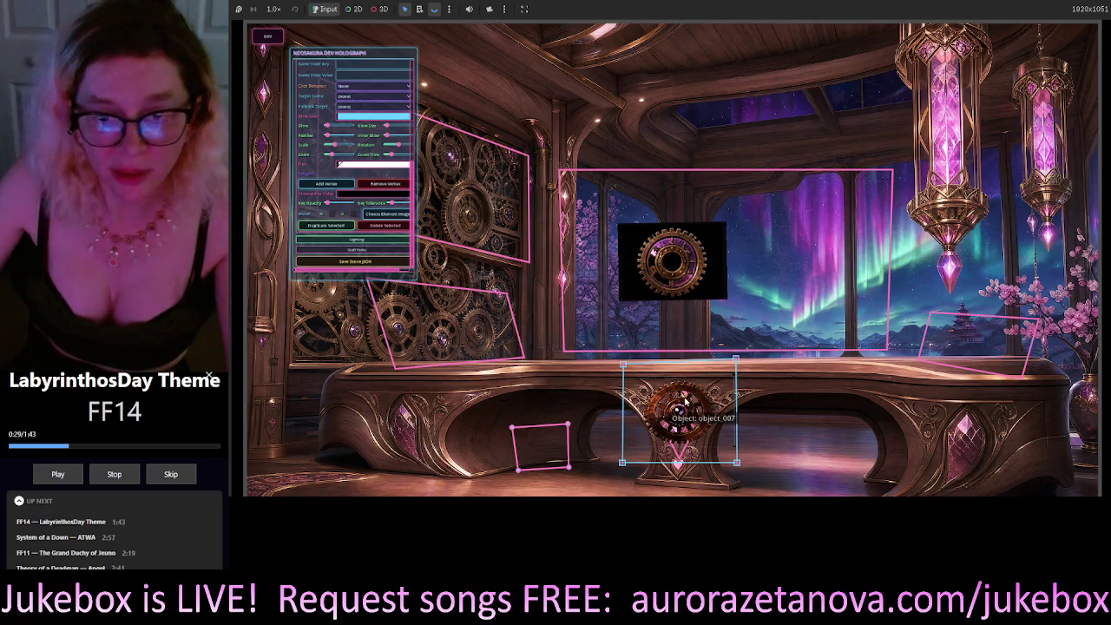
pyautogui.click(345, 118)
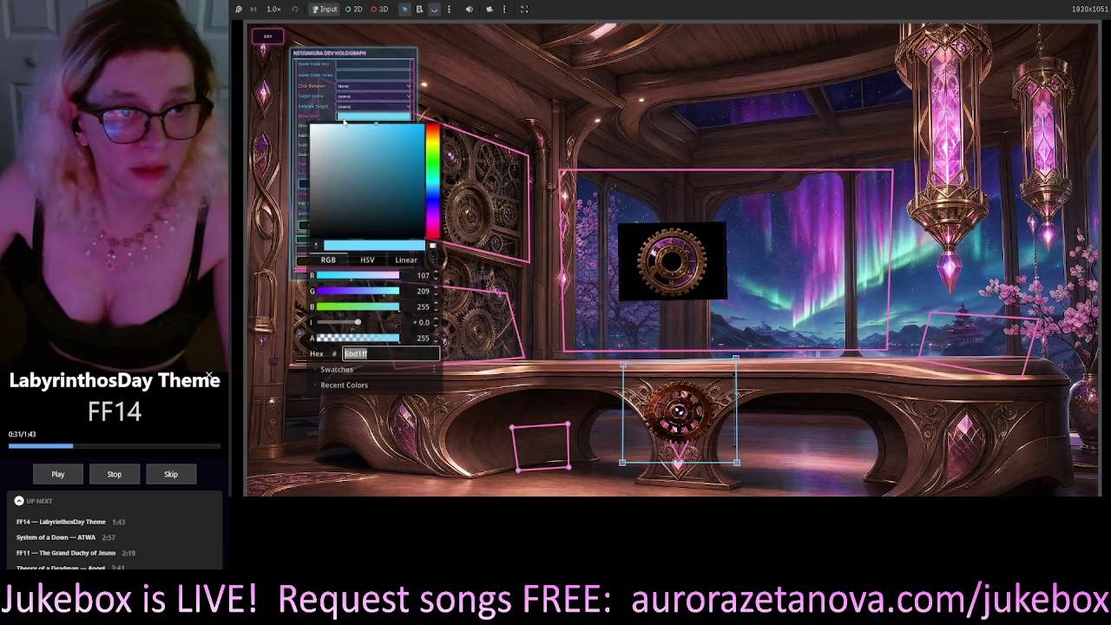
pyautogui.write('ff7e6b')
pyautogui.press('Return')
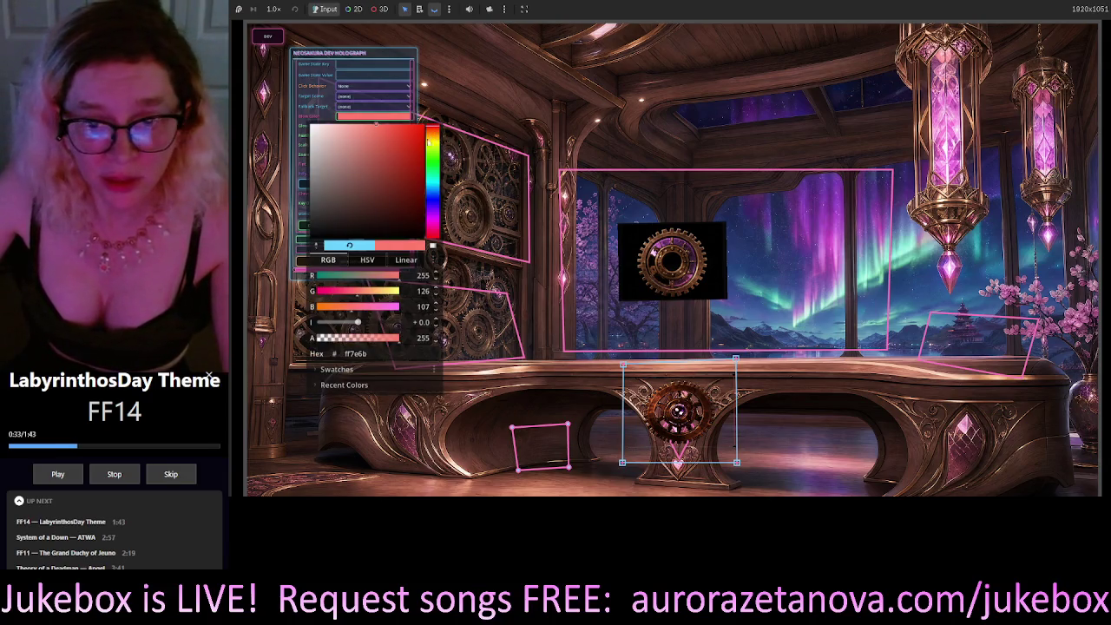
pyautogui.moveTo(432, 142)
pyautogui.mouseDown()
pyautogui.moveTo(432, 184)
pyautogui.moveTo(432, 123)
pyautogui.moveTo(432, 235)
pyautogui.mouseUp()
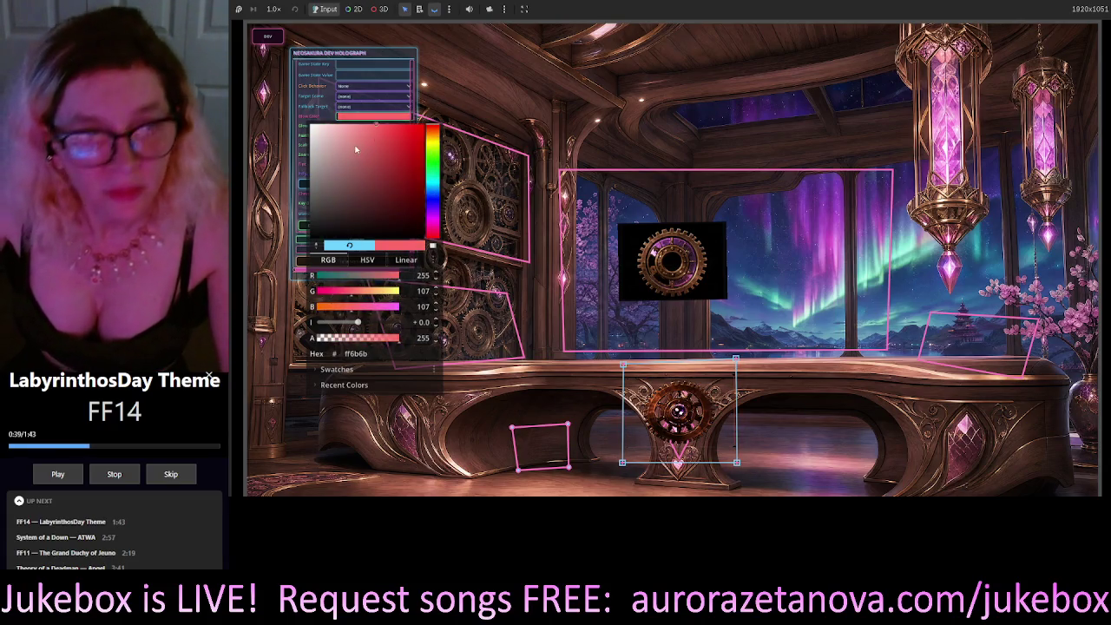
pyautogui.click(405, 136)
pyautogui.moveTo(409, 138)
pyautogui.mouseDown()
pyautogui.moveTo(309, 150)
pyautogui.moveTo(538, 128)
pyautogui.mouseUp()
pyautogui.click(380, 117)
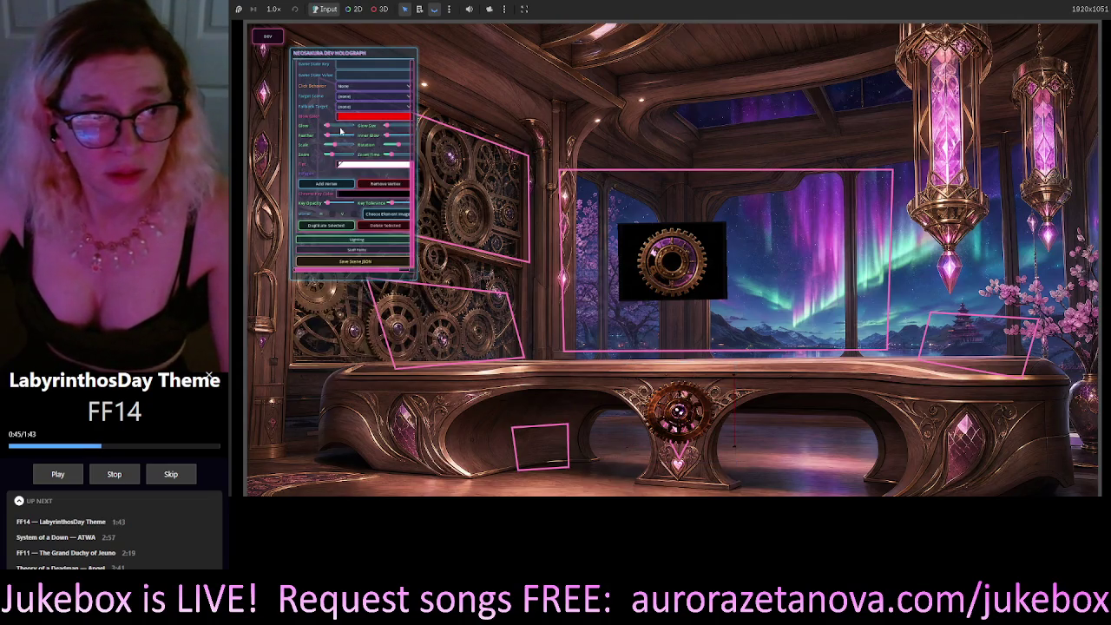
# Adjust the window gear's tint to dimmed grey 8a8a8a, then reselect the desk gear.
pyautogui.click(355, 165)
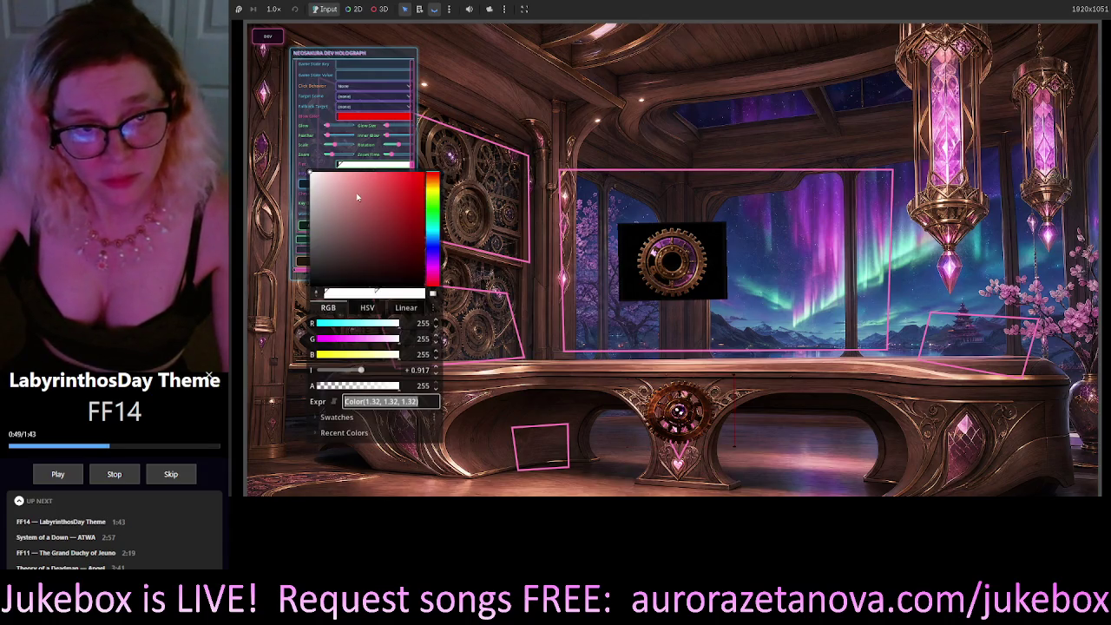
pyautogui.moveTo(437, 206)
pyautogui.mouseDown()
pyautogui.moveTo(432, 215)
pyautogui.moveTo(443, 214)
pyautogui.mouseUp()
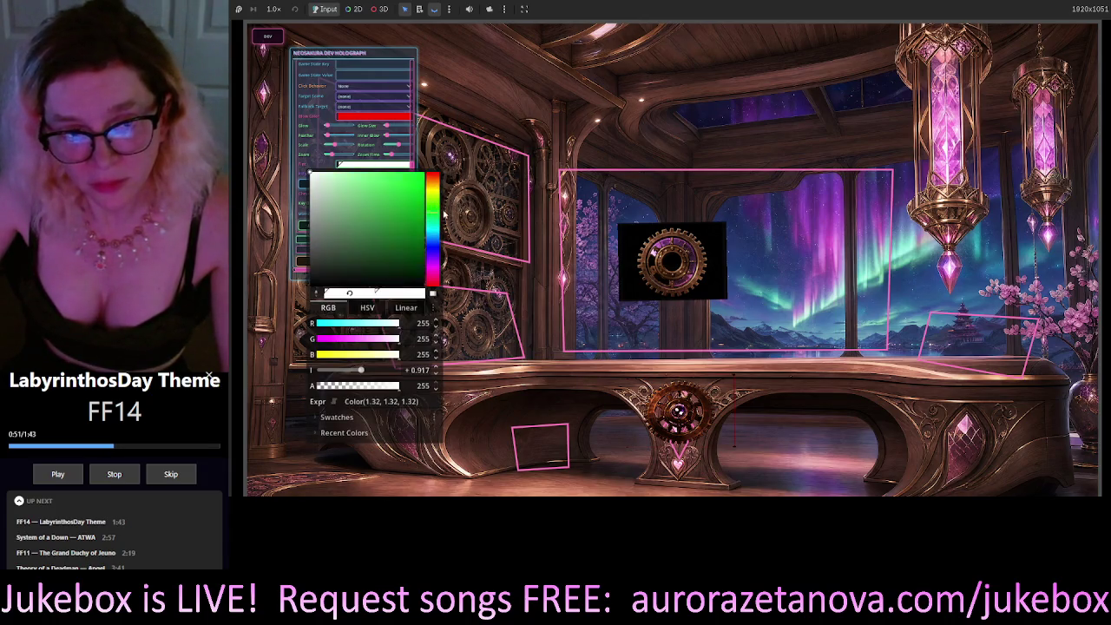
pyautogui.click(444, 212)
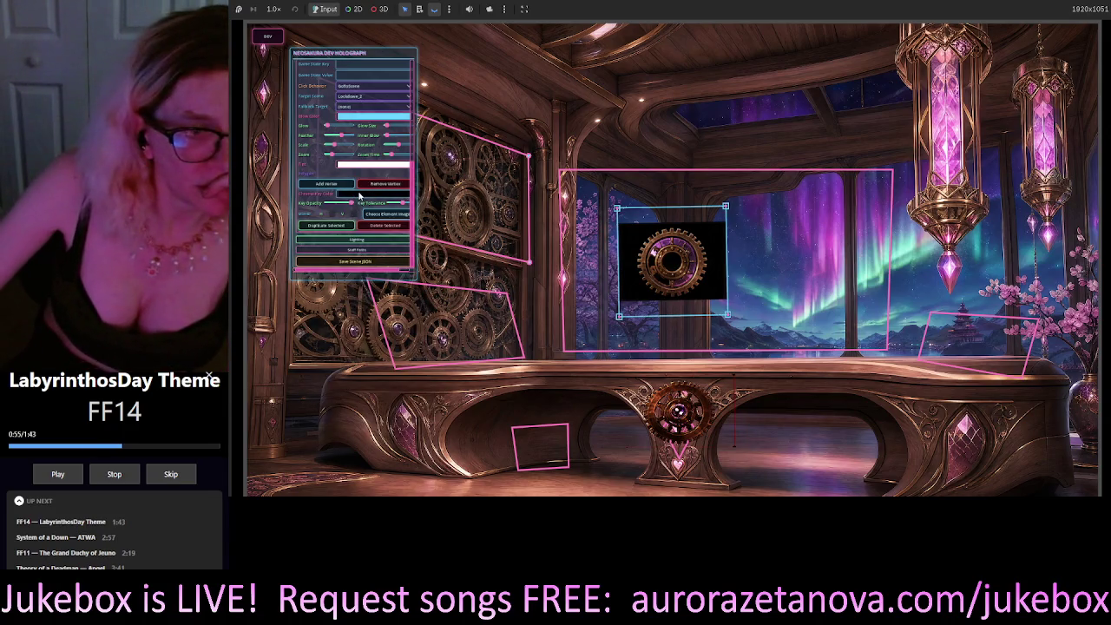
pyautogui.click(364, 164)
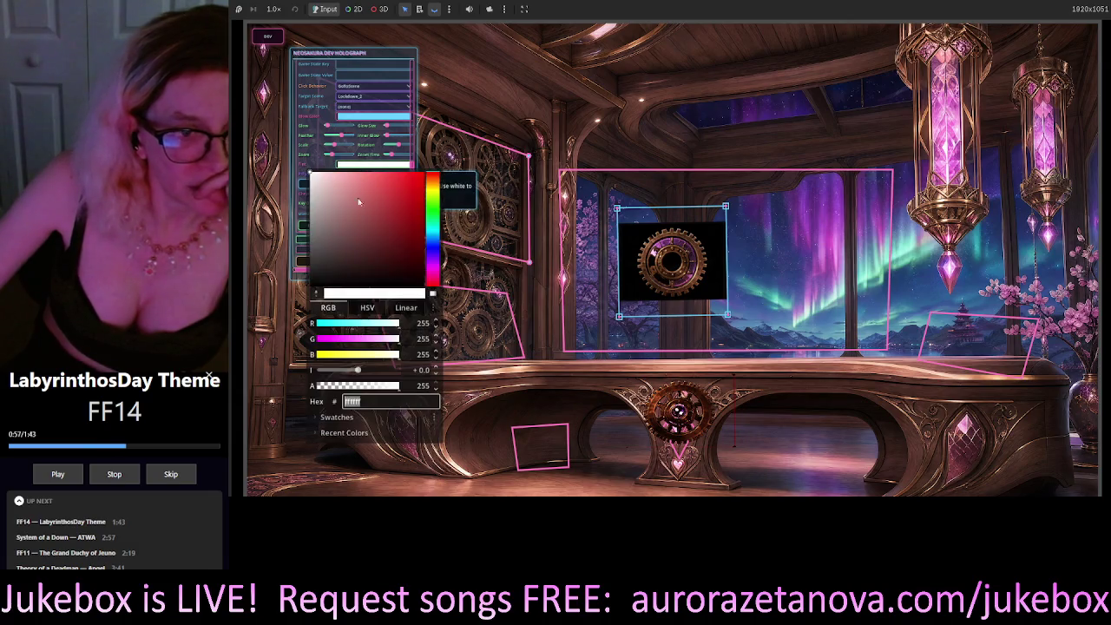
pyautogui.moveTo(358, 370)
pyautogui.mouseDown()
pyautogui.moveTo(397, 371)
pyautogui.moveTo(347, 378)
pyautogui.mouseUp()
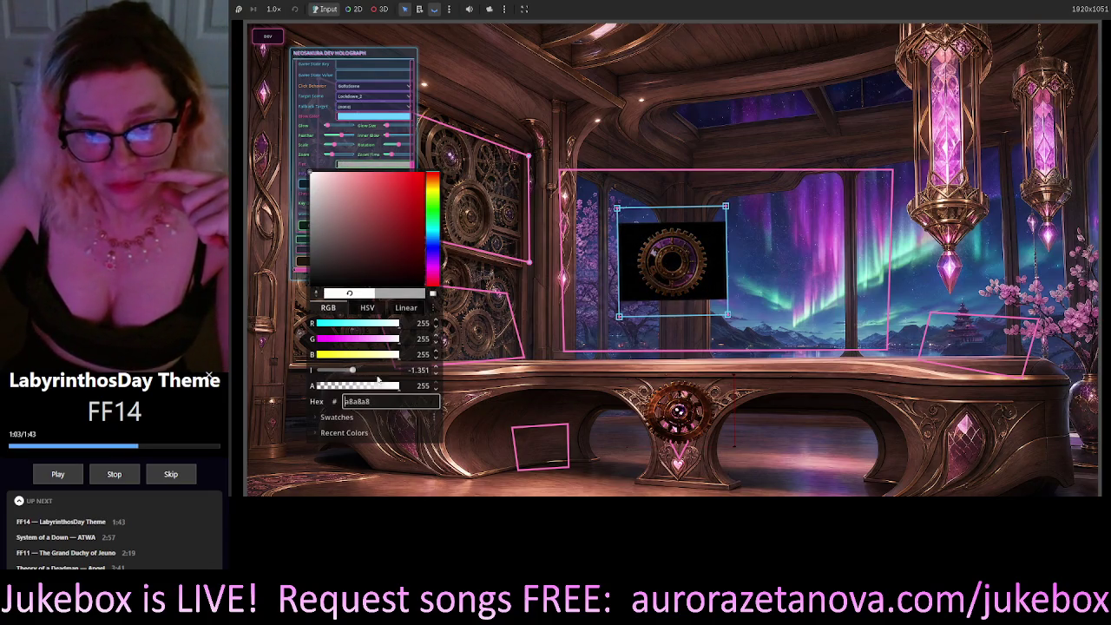
pyautogui.click(684, 408)
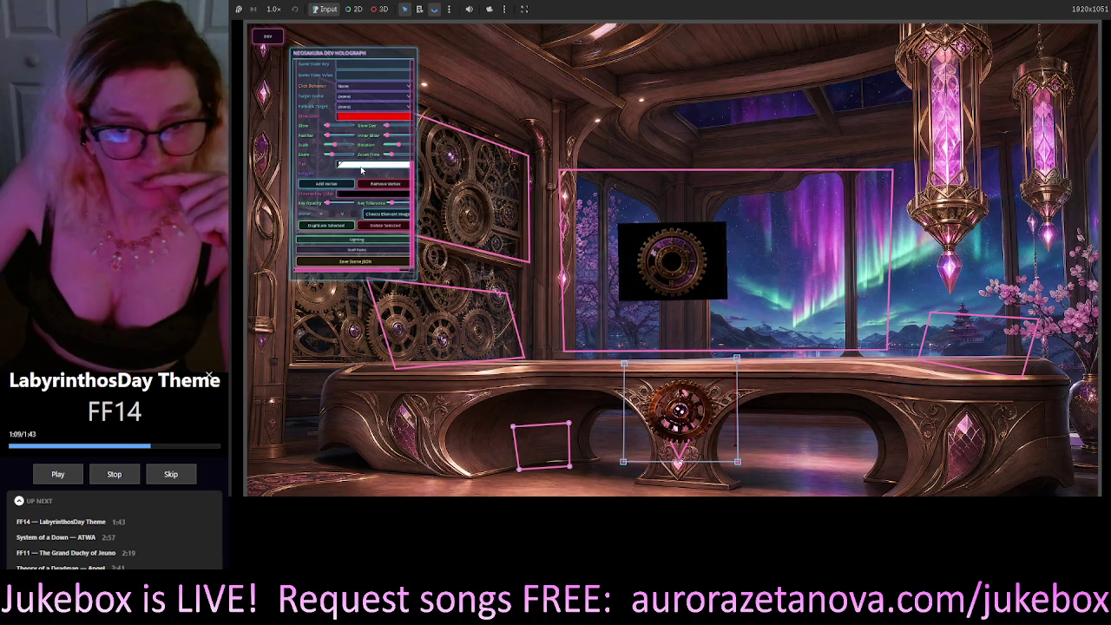
# Try blue tints on the desk gear and raise the tint intensity to make it glow.
pyautogui.click(361, 165)
pyautogui.click(437, 251)
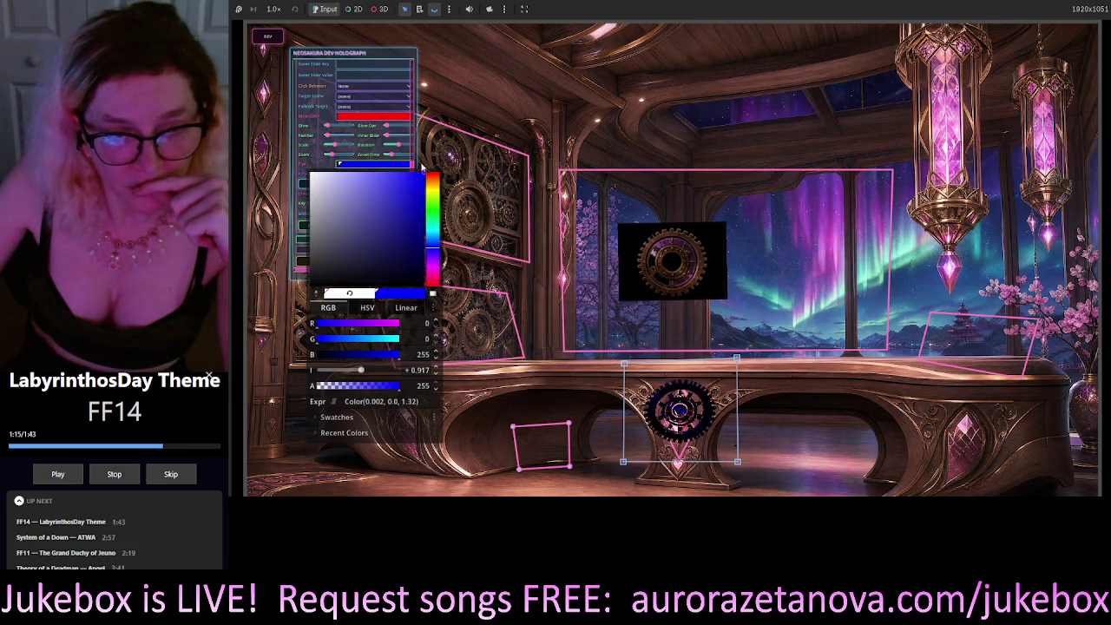
pyautogui.click(349, 167)
pyautogui.moveTo(348, 167)
pyautogui.mouseDown()
pyautogui.moveTo(443, 169)
pyautogui.moveTo(330, 206)
pyautogui.moveTo(367, 278)
pyautogui.moveTo(391, 273)
pyautogui.moveTo(466, 293)
pyautogui.mouseUp()
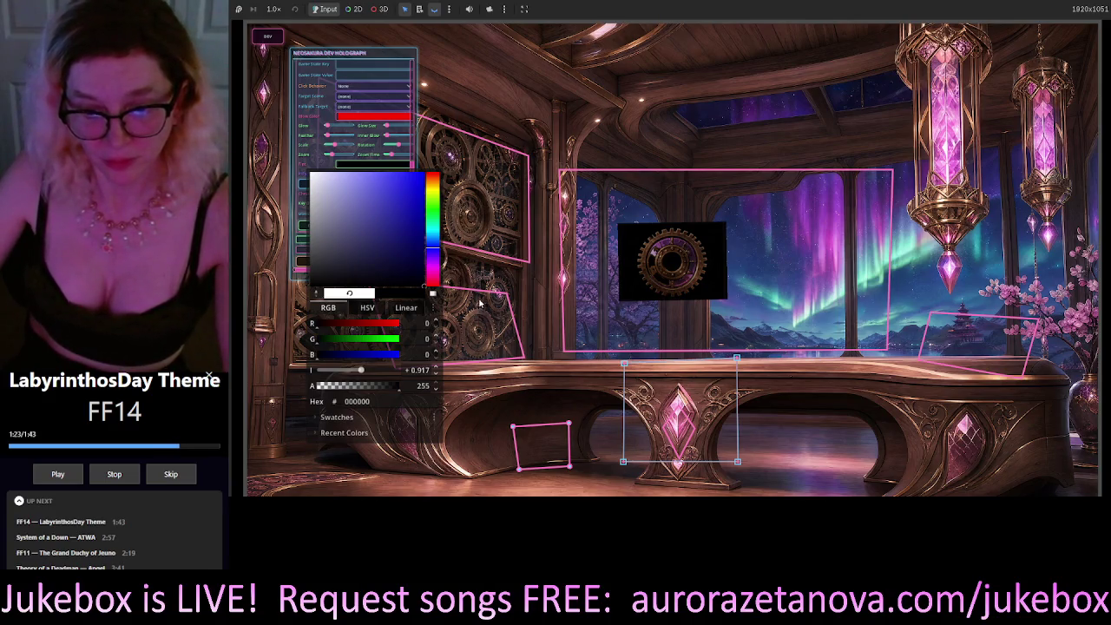
pyautogui.hotkey('ctrl', 'z')
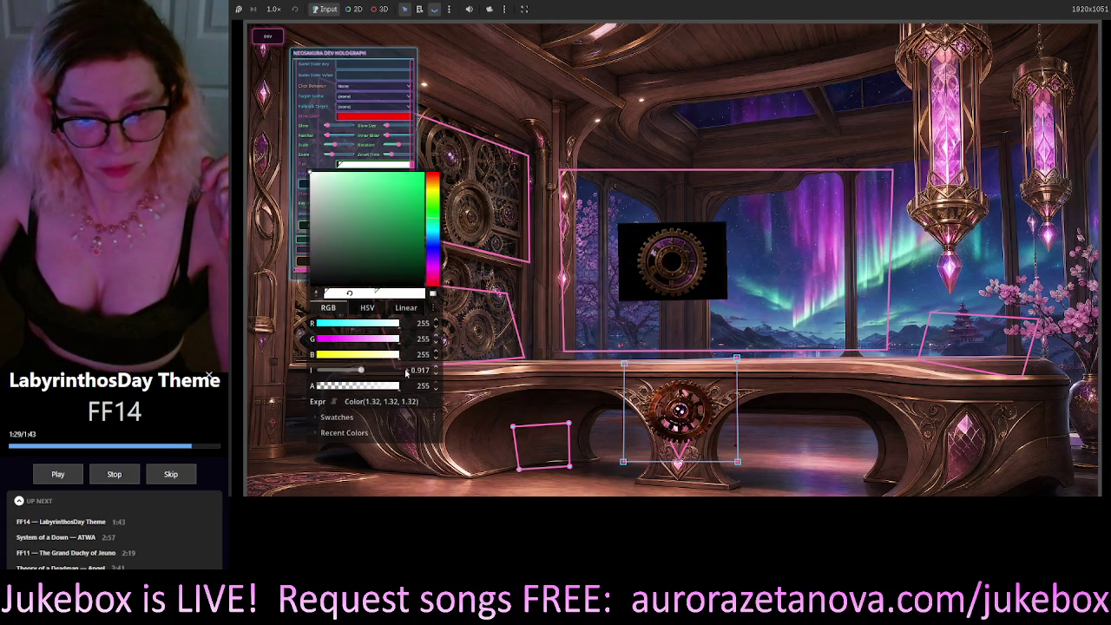
pyautogui.moveTo(355, 374)
pyautogui.mouseDown()
pyautogui.moveTo(395, 375)
pyautogui.moveTo(381, 376)
pyautogui.mouseUp()
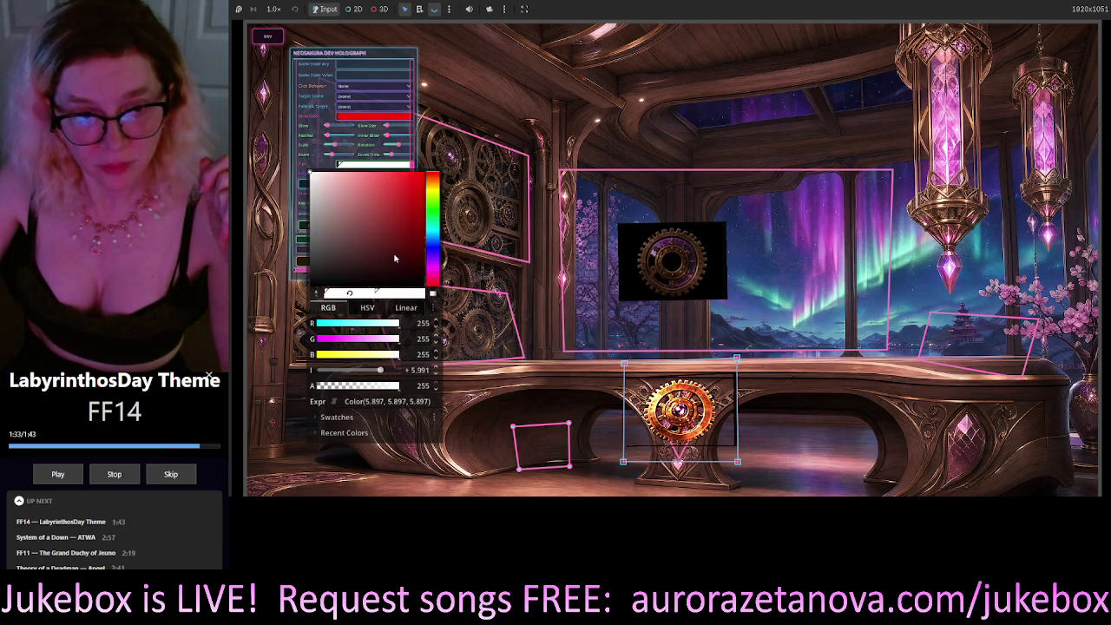
# Return the tint to pure white (255, 255, 255), enter a new intensity and apply it.
pyautogui.moveTo(395, 258); pyautogui.dragTo(431, 183)
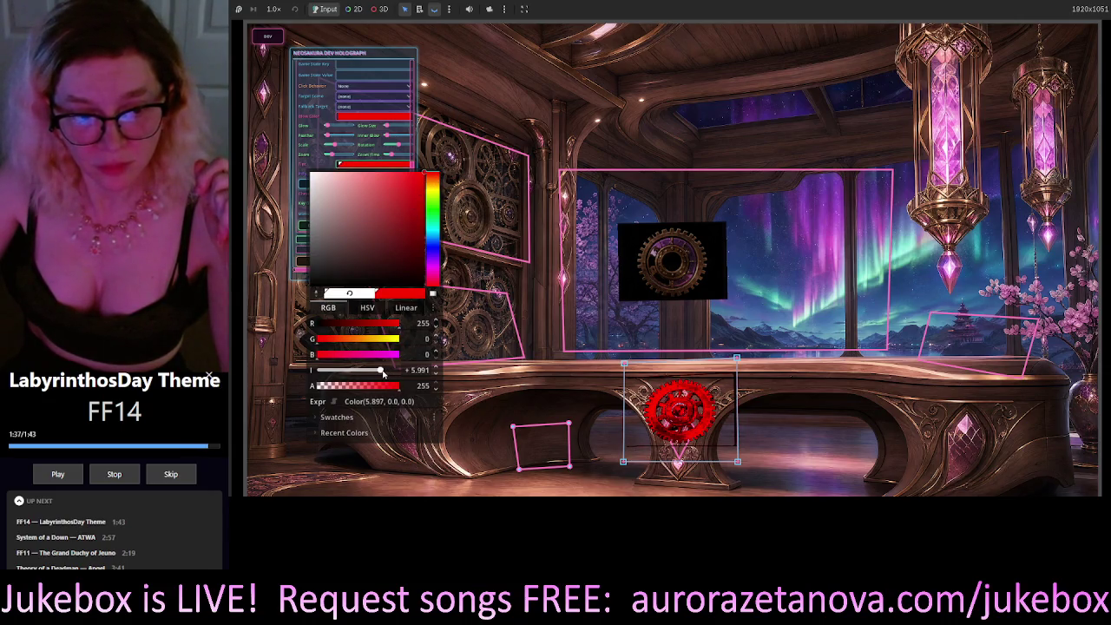
pyautogui.moveTo(380, 373)
pyautogui.mouseDown()
pyautogui.moveTo(359, 371)
pyautogui.moveTo(379, 371)
pyautogui.mouseUp()
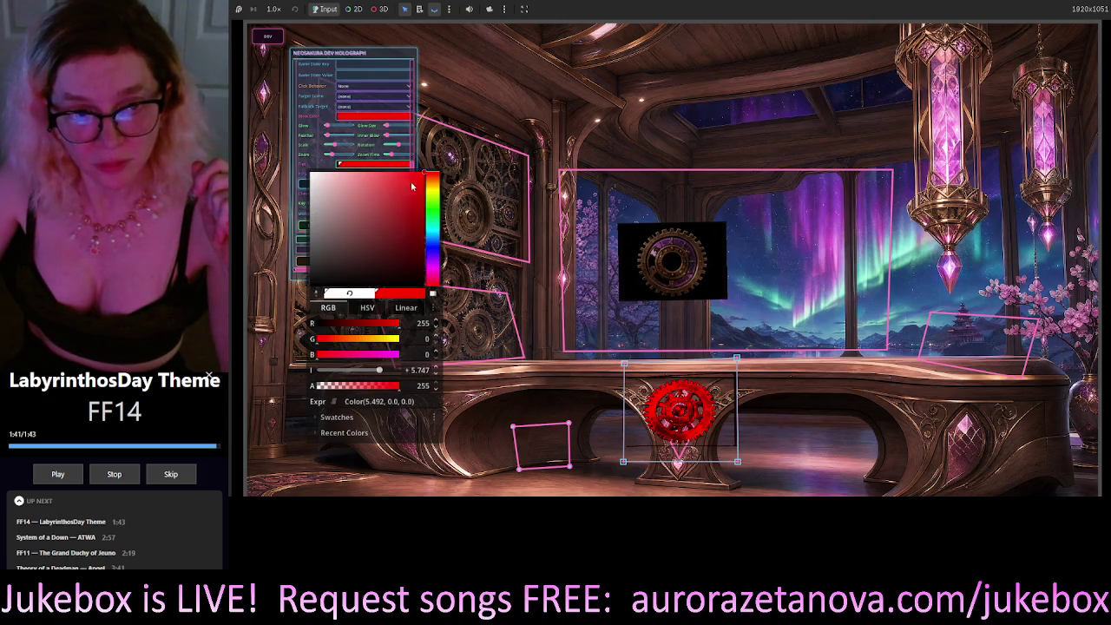
pyautogui.moveTo(412, 186); pyautogui.dragTo(311, 173)
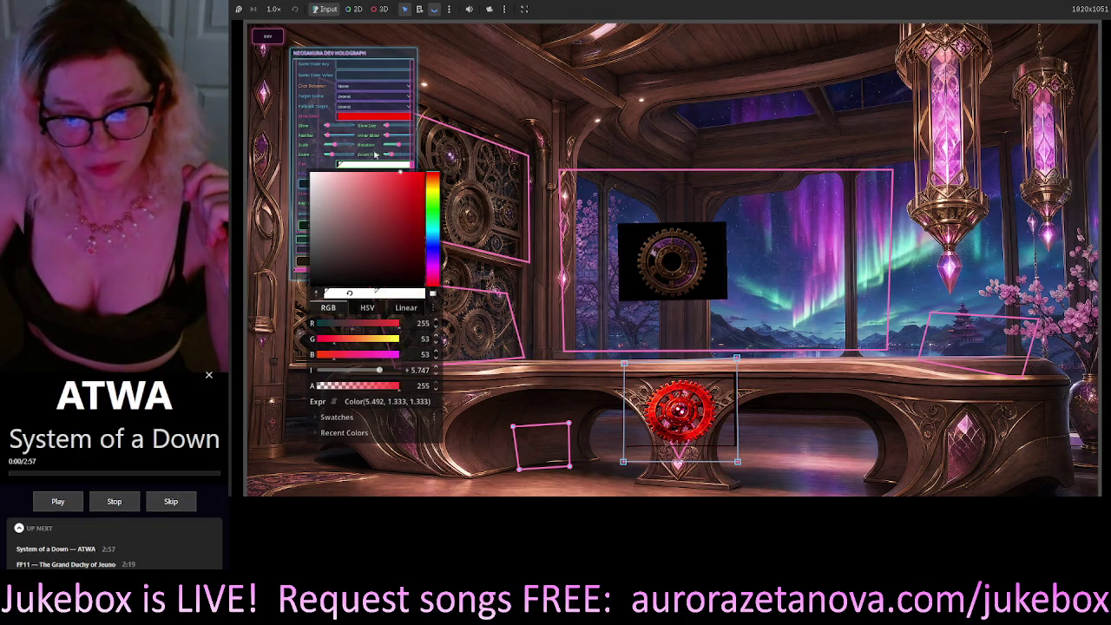
pyautogui.moveTo(379, 370)
pyautogui.mouseDown()
pyautogui.moveTo(307, 373)
pyautogui.moveTo(374, 371)
pyautogui.moveTo(364, 396)
pyautogui.mouseUp()
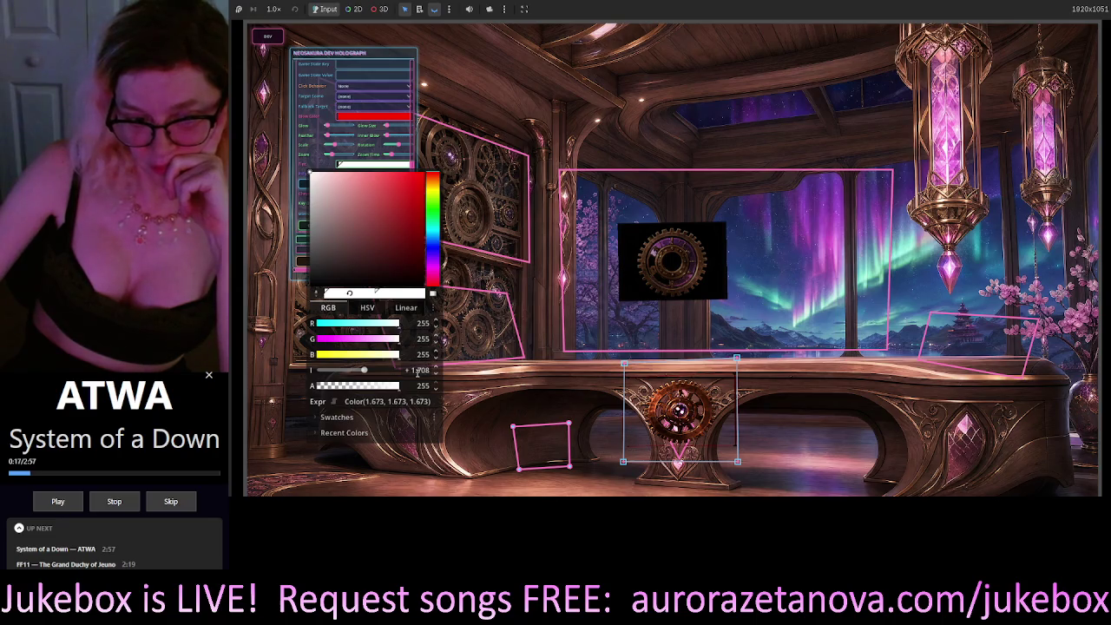
pyautogui.write('1.1')
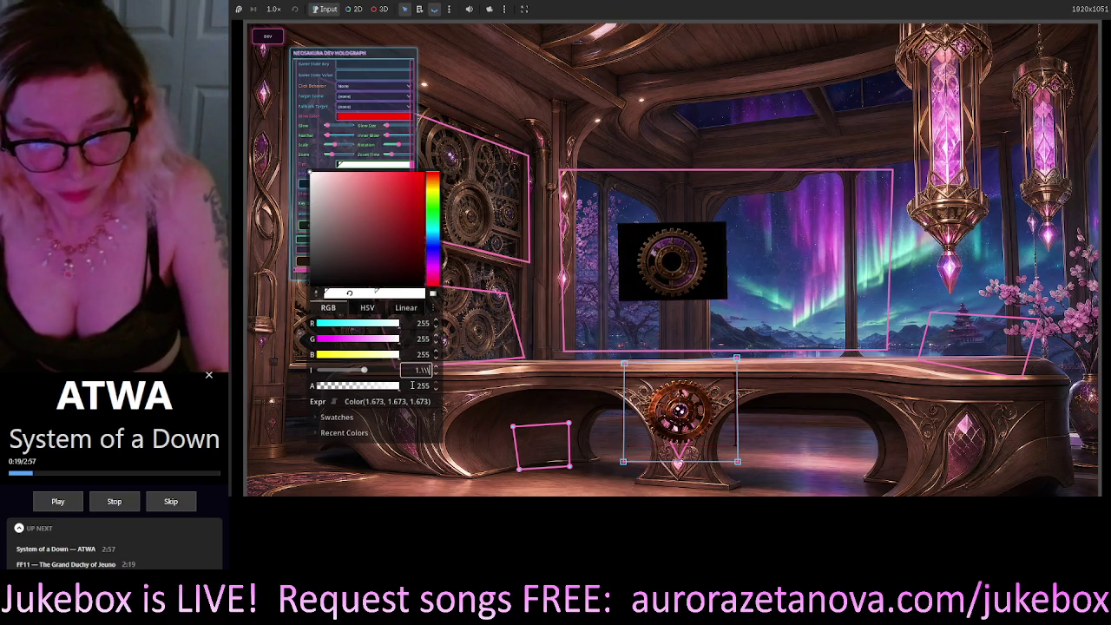
pyautogui.press('BackSpace')
pyautogui.press('BackSpace')
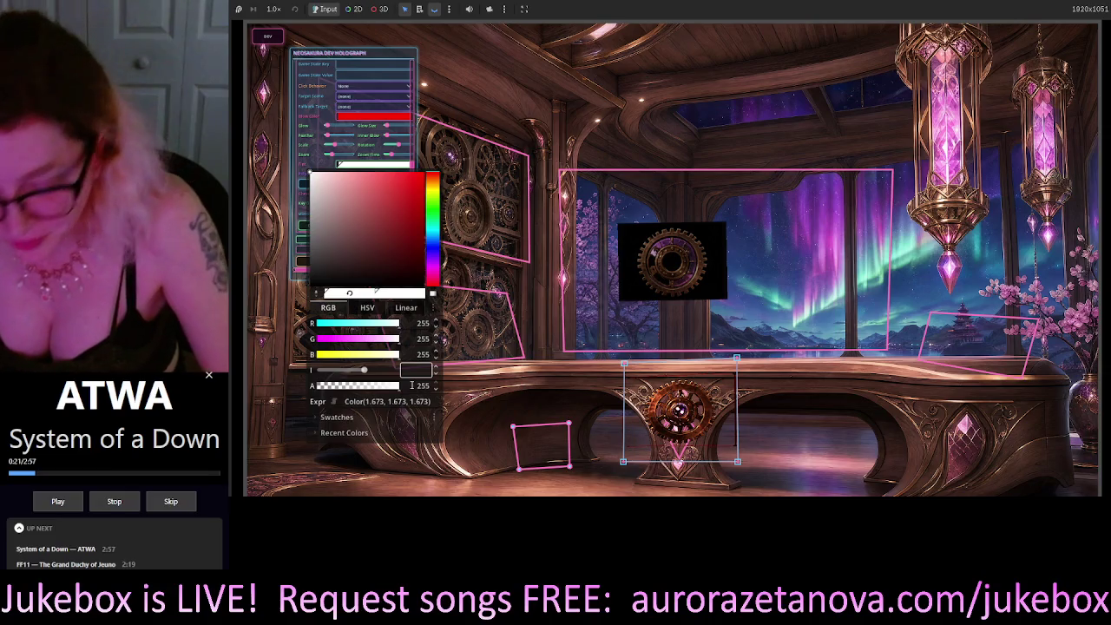
pyautogui.write('0')
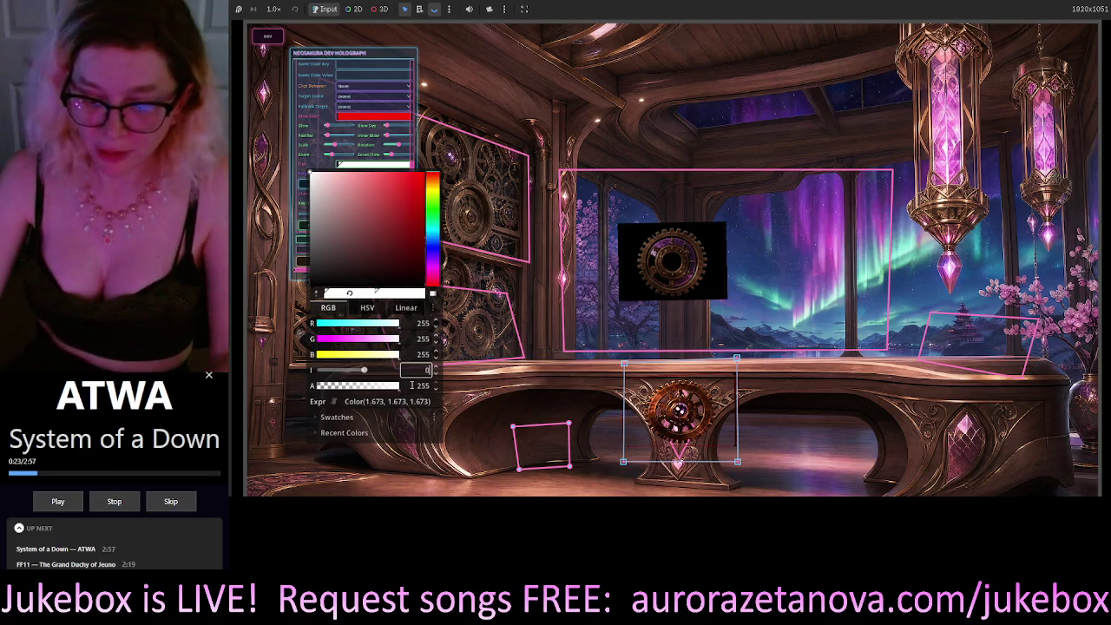
pyautogui.press('Return')
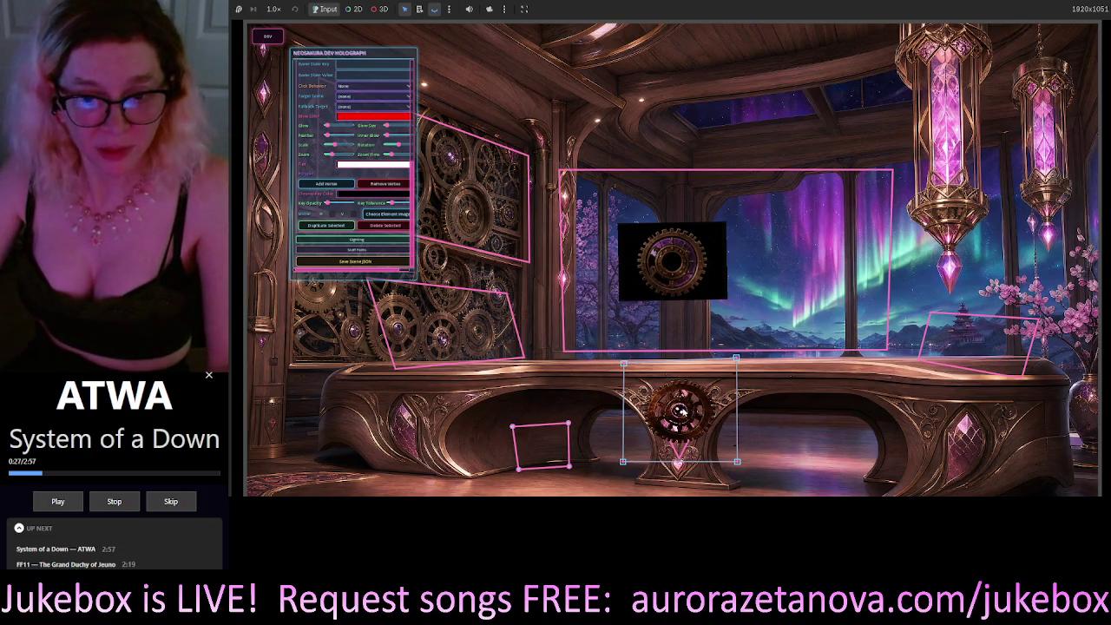
# Slide the bronze gear left along the desk and delete the black-backed gear image from the window.
pyautogui.moveTo(692, 433)
pyautogui.mouseDown()
pyautogui.moveTo(672, 416)
pyautogui.moveTo(573, 414)
pyautogui.mouseUp()
pyautogui.click(657, 261)
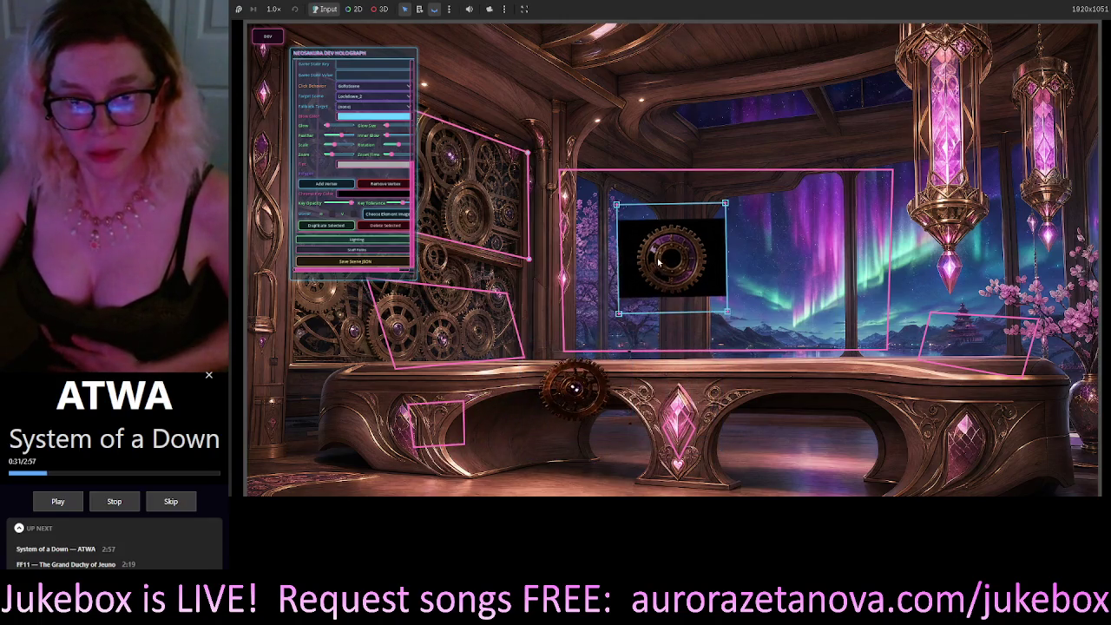
pyautogui.moveTo(678, 259)
pyautogui.mouseDown()
pyautogui.moveTo(812, 258)
pyautogui.moveTo(664, 257)
pyautogui.moveTo(825, 256)
pyautogui.mouseUp()
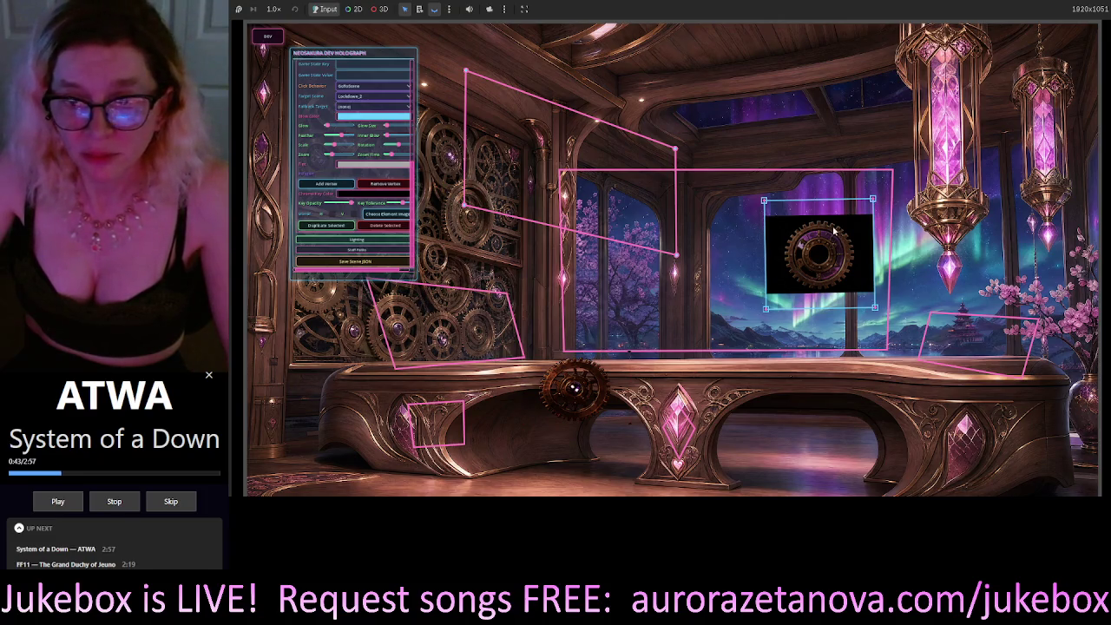
pyautogui.moveTo(833, 231); pyautogui.dragTo(666, 231)
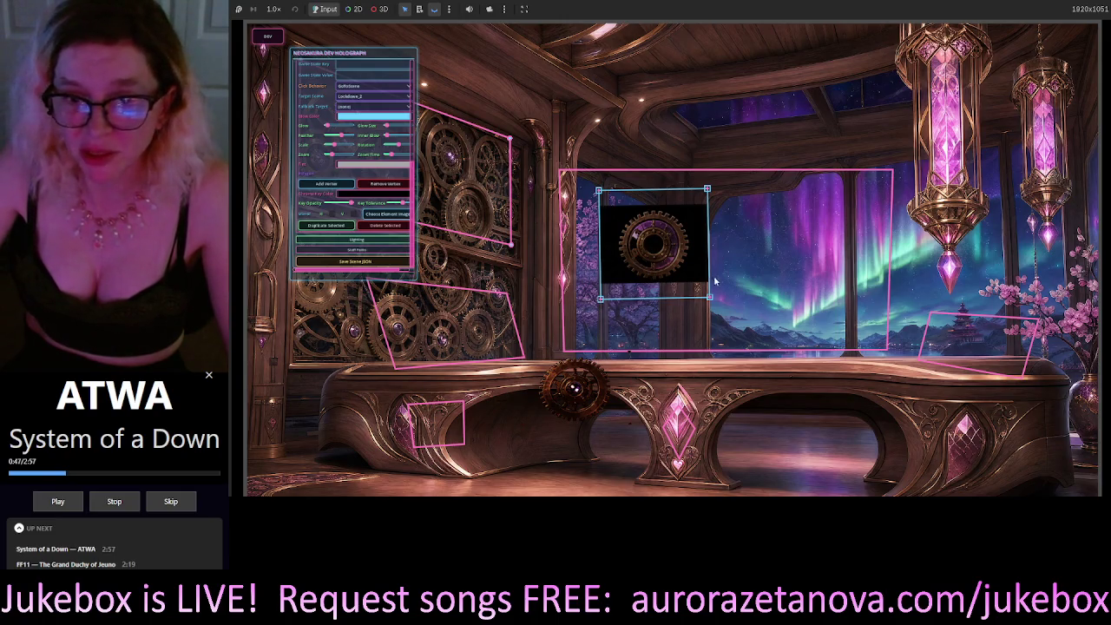
pyautogui.click(391, 227)
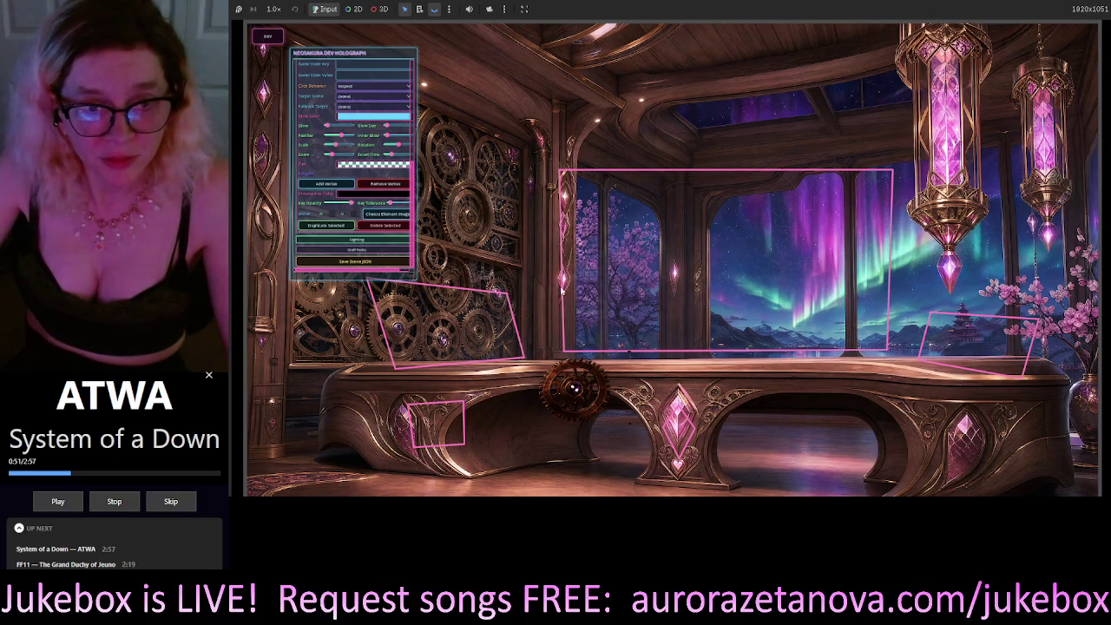
# Nudge the small element by the left pillar and return the bronze gear to the desk centre.
pyautogui.click(540, 179)
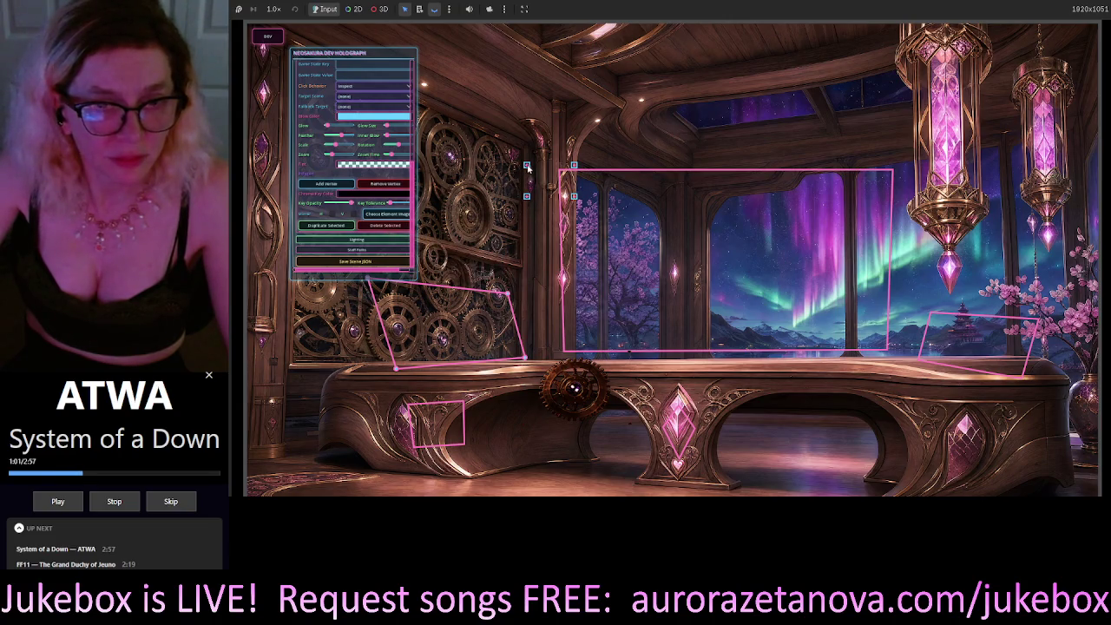
pyautogui.moveTo(544, 243); pyautogui.dragTo(530, 239)
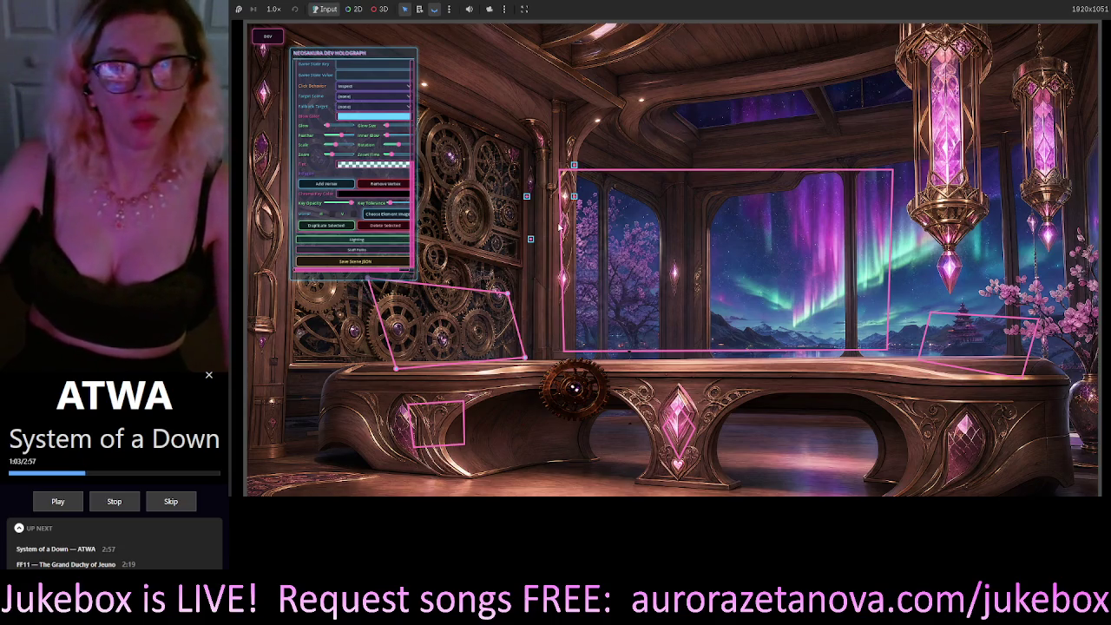
pyautogui.moveTo(574, 381)
pyautogui.mouseDown()
pyautogui.moveTo(521, 382)
pyautogui.moveTo(720, 408)
pyautogui.moveTo(716, 289)
pyautogui.mouseUp()
pyautogui.click(537, 185)
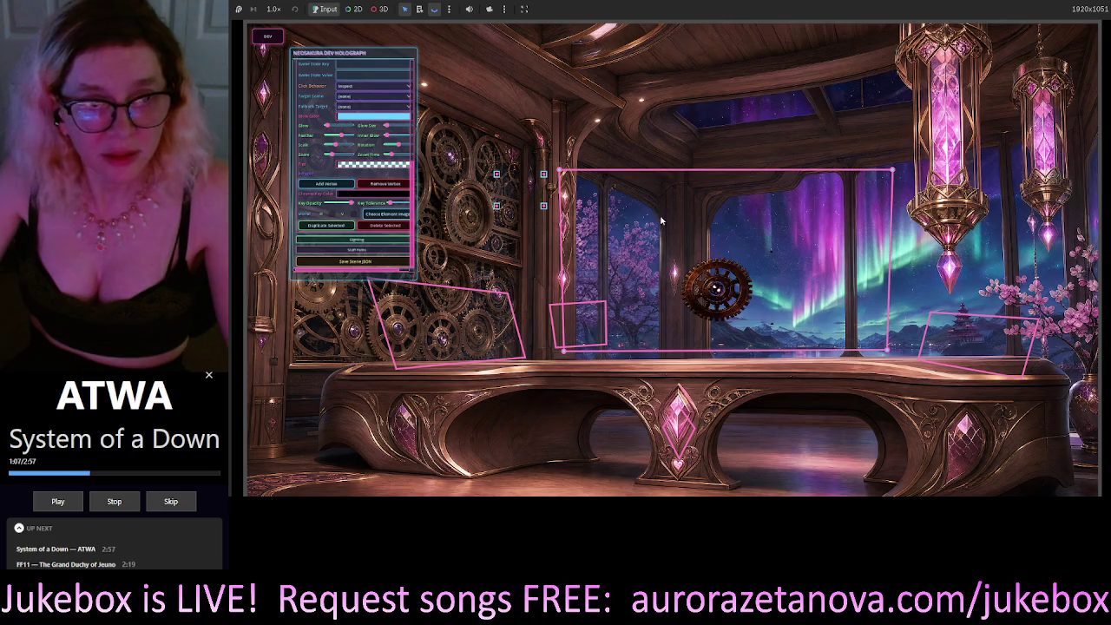
pyautogui.click(600, 342)
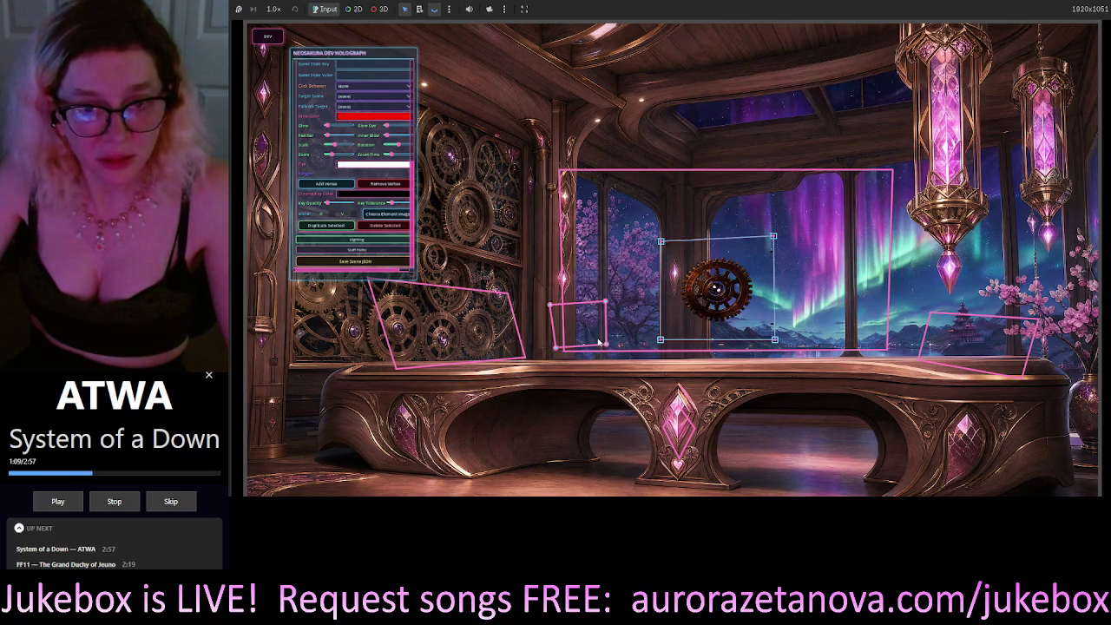
pyautogui.moveTo(719, 288)
pyautogui.mouseDown()
pyautogui.moveTo(729, 293)
pyautogui.moveTo(704, 303)
pyautogui.moveTo(682, 459)
pyautogui.moveTo(576, 441)
pyautogui.moveTo(686, 419)
pyautogui.mouseUp()
pyautogui.click(697, 274)
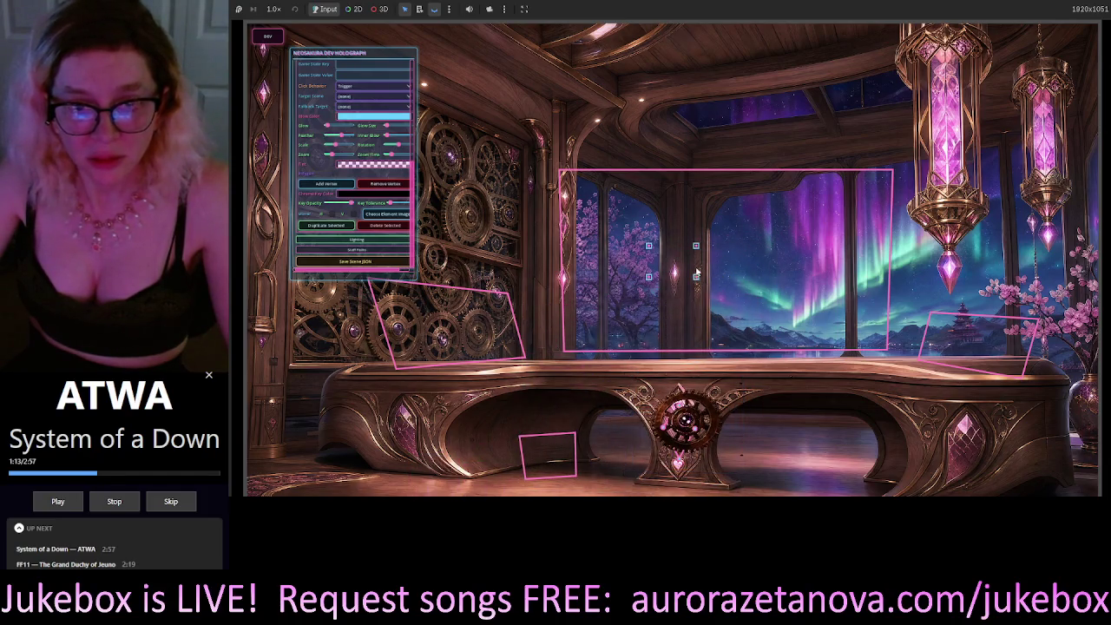
# Select among the window, blossom and wall-gear click zones, then delete the wall-gears zone.
pyautogui.click(620, 214)
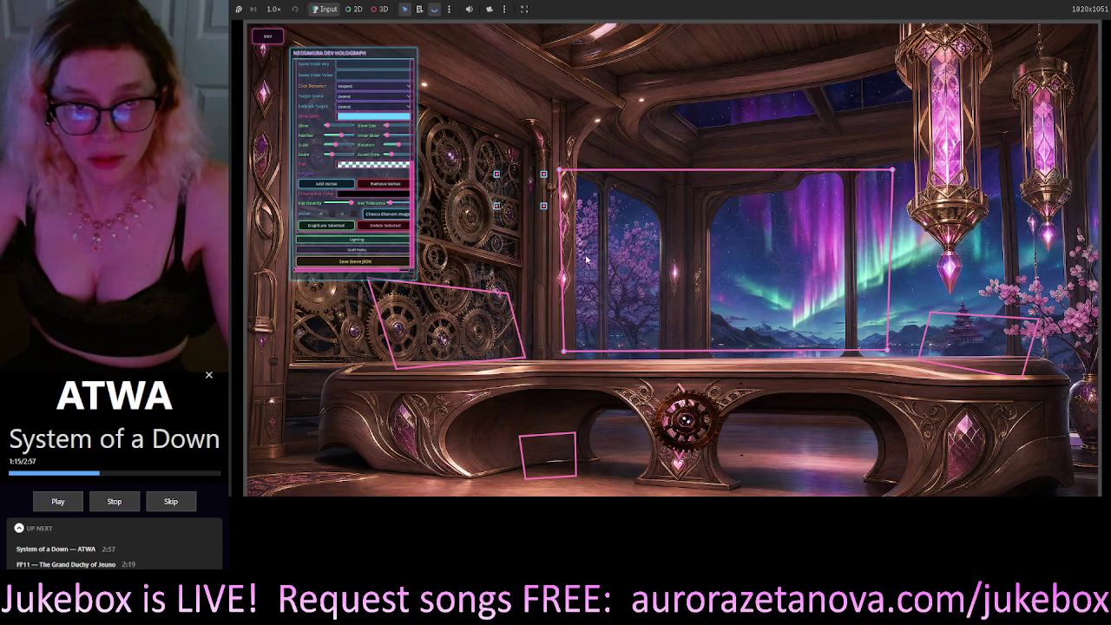
pyautogui.click(679, 264)
pyautogui.click(802, 279)
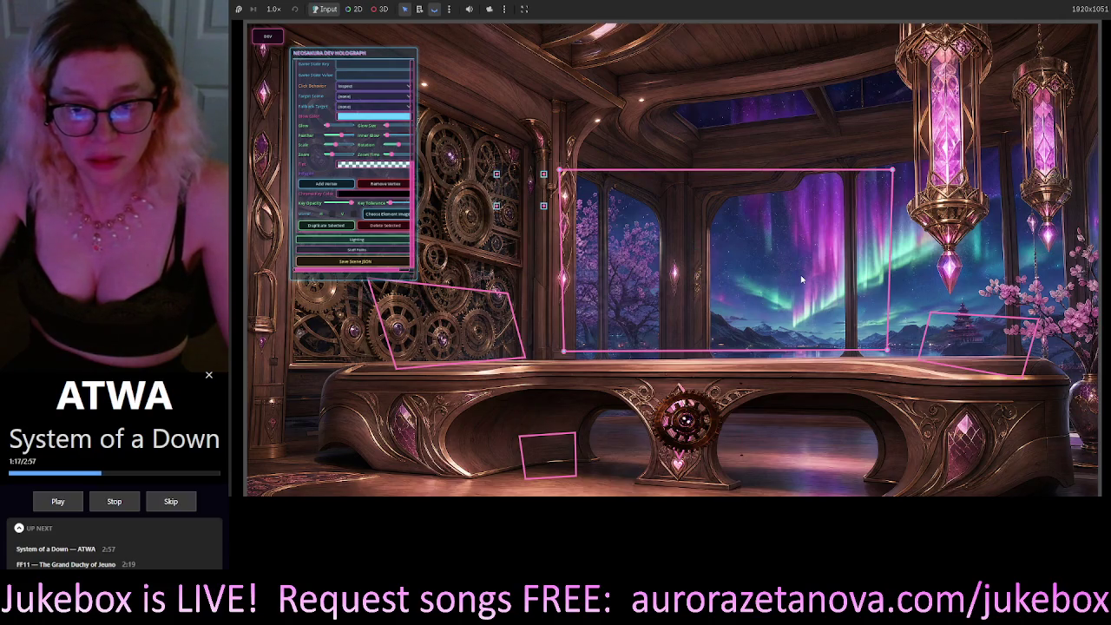
pyautogui.click(958, 327)
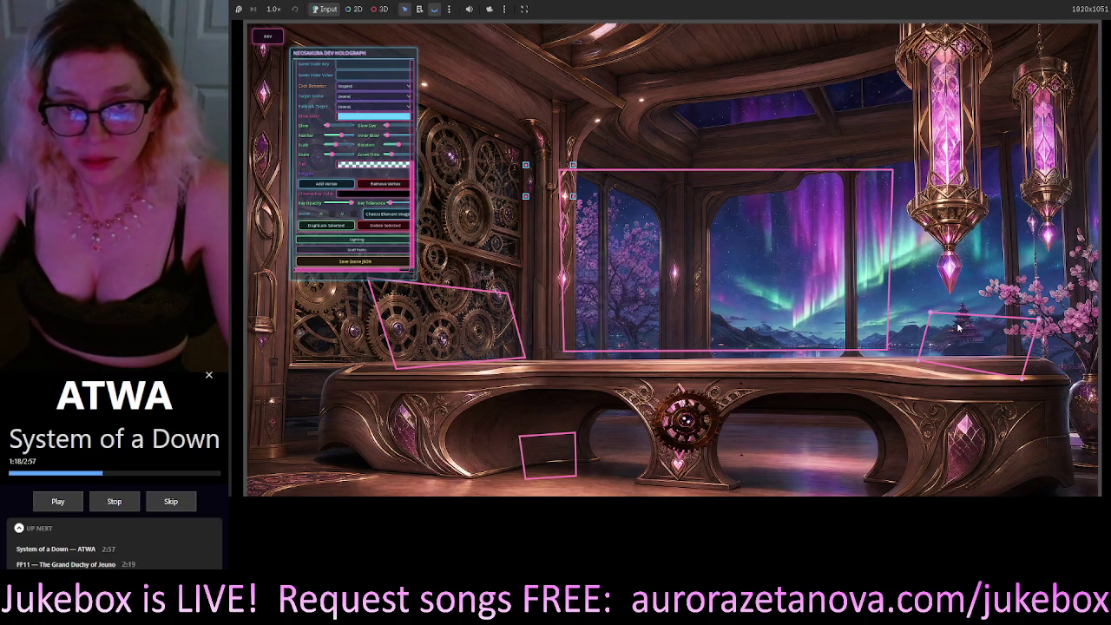
pyautogui.click(440, 352)
pyautogui.click(645, 272)
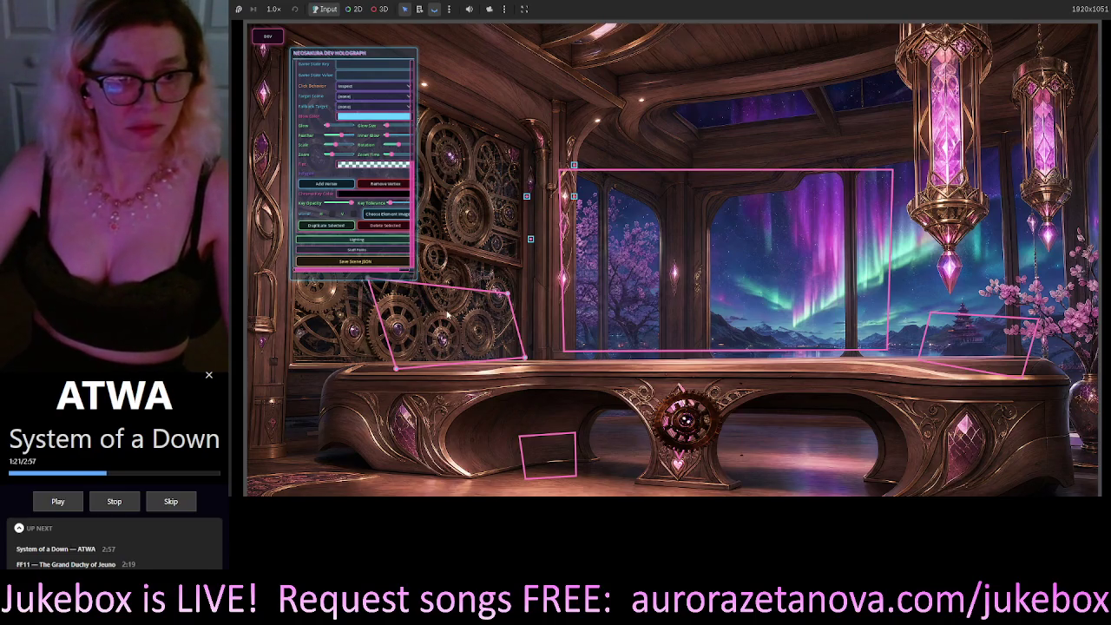
pyautogui.click(1000, 345)
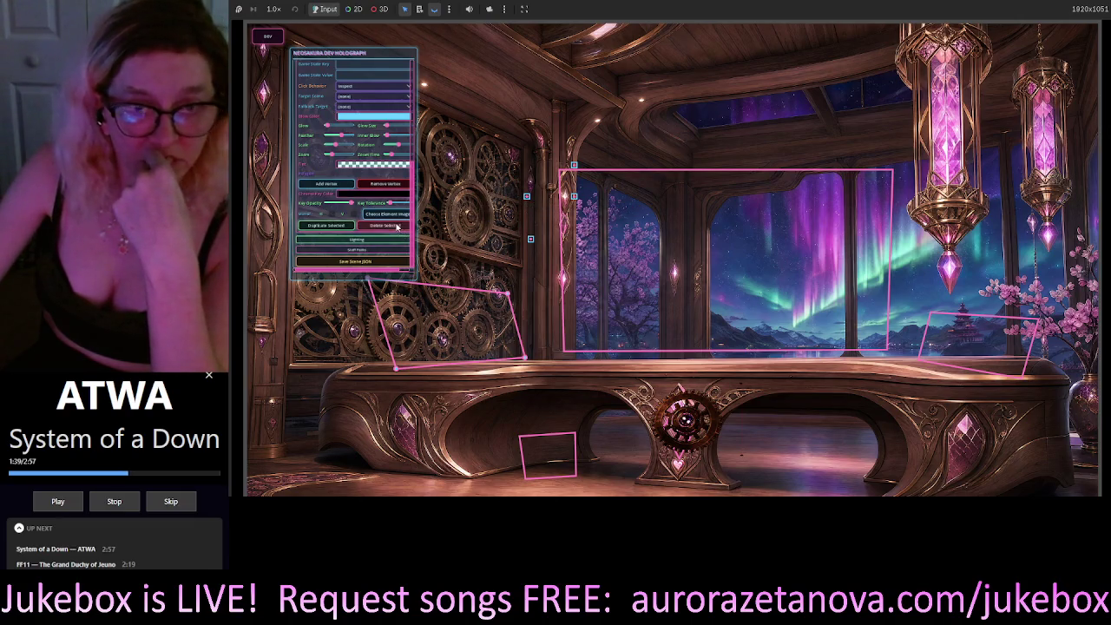
pyautogui.click(386, 225)
# Delete the window and right-hand blossom click zones and reposition the pink diamond along the bench.
pyautogui.click(387, 225)
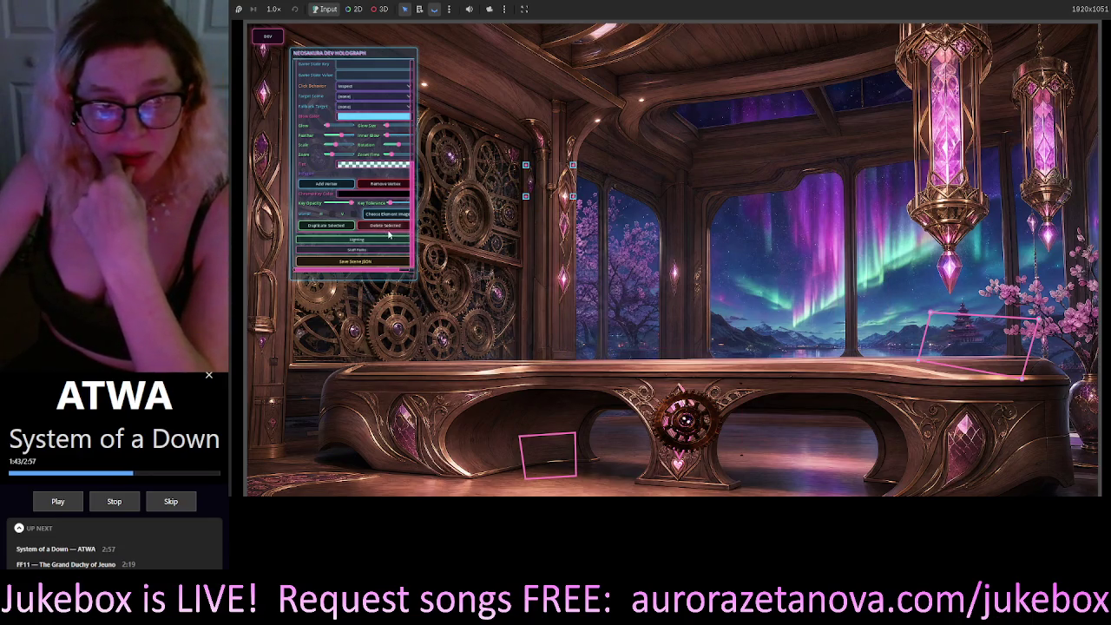
pyautogui.click(385, 227)
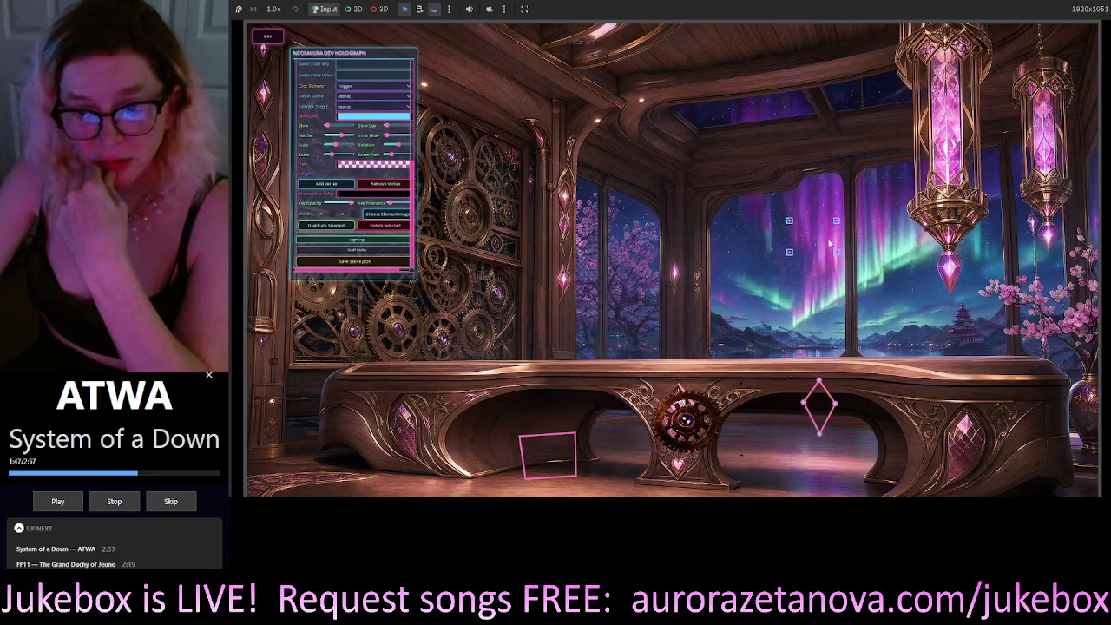
pyautogui.moveTo(680, 272)
pyautogui.mouseDown()
pyautogui.moveTo(830, 245)
pyautogui.moveTo(535, 292)
pyautogui.mouseUp()
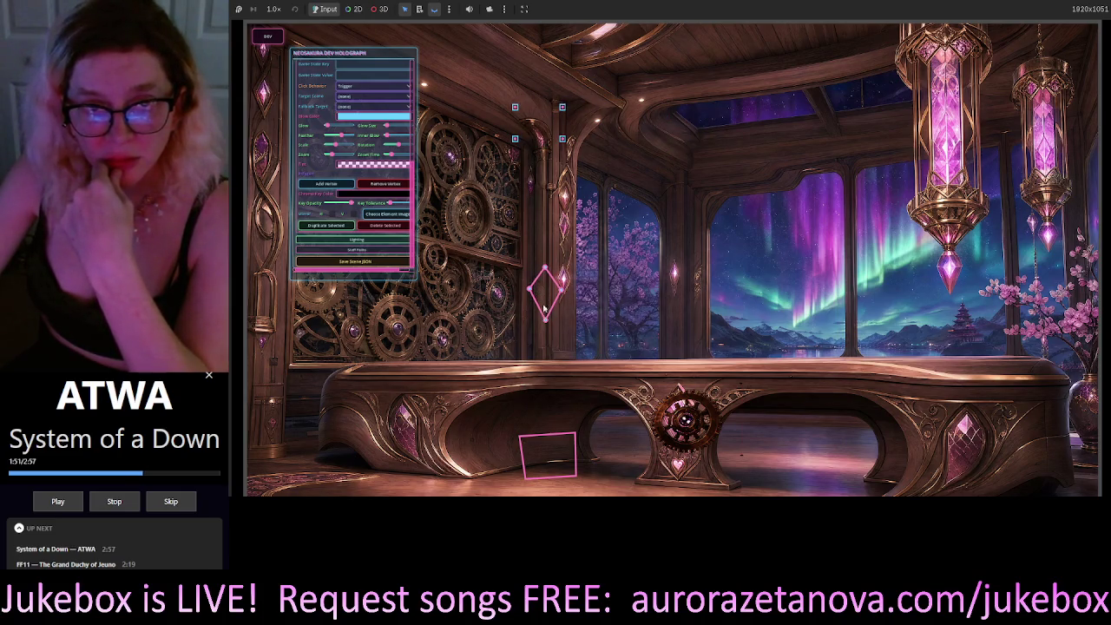
pyautogui.moveTo(537, 113); pyautogui.dragTo(549, 145)
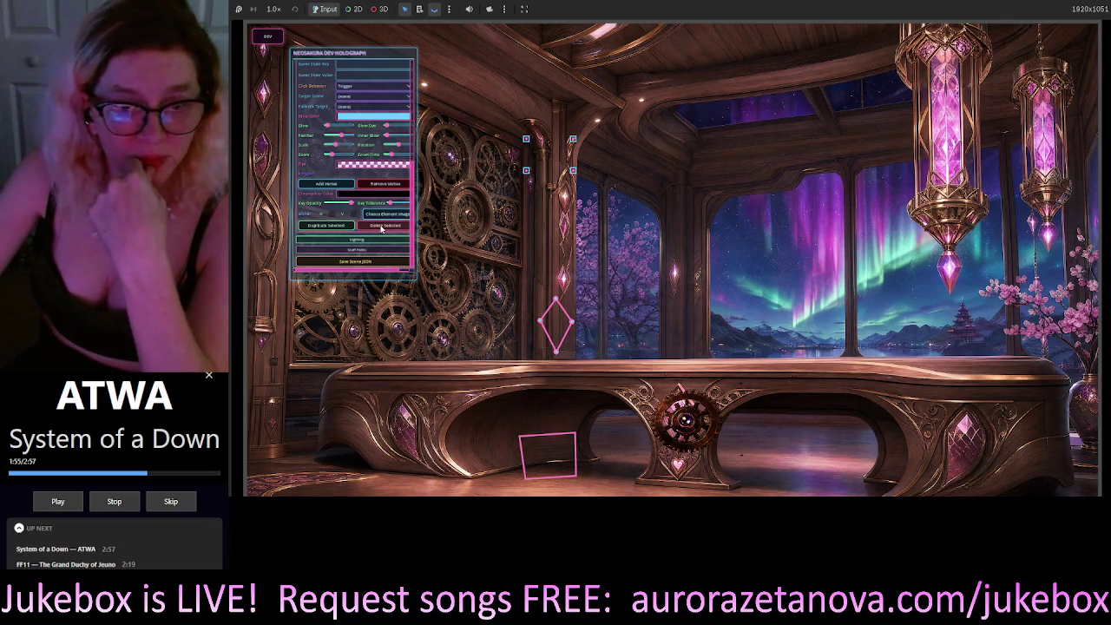
pyautogui.click(705, 424)
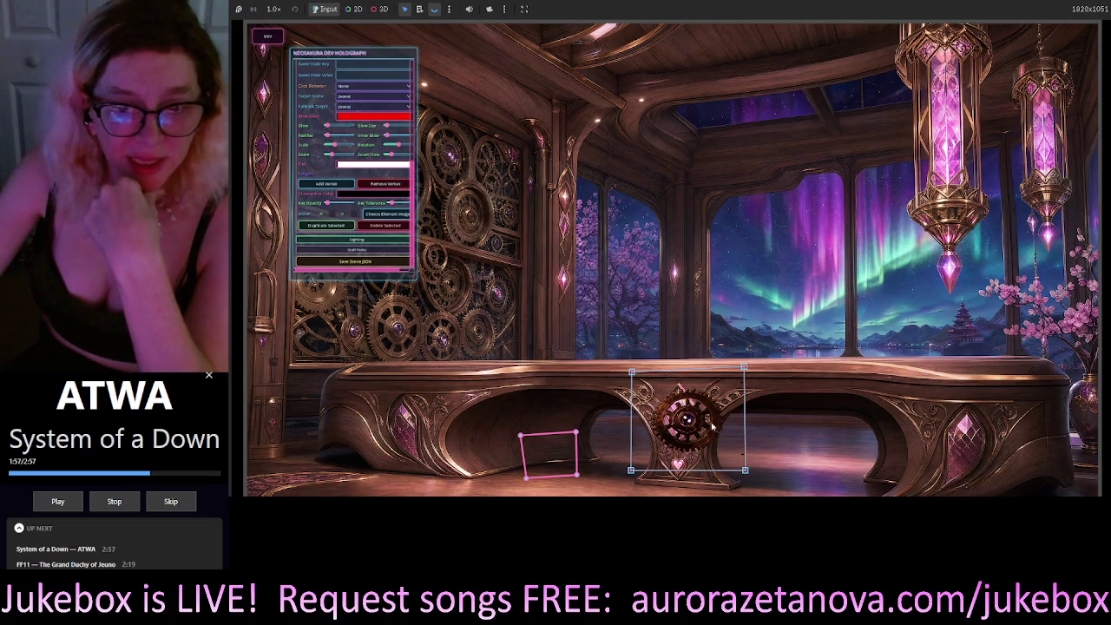
# Move the bronze gear off the aurora window onto the clockwork wall left of the windows.
pyautogui.moveTo(711, 423)
pyautogui.mouseDown()
pyautogui.moveTo(690, 357)
pyautogui.moveTo(694, 425)
pyautogui.moveTo(688, 302)
pyautogui.moveTo(578, 342)
pyautogui.moveTo(603, 296)
pyautogui.moveTo(710, 287)
pyautogui.mouseUp()
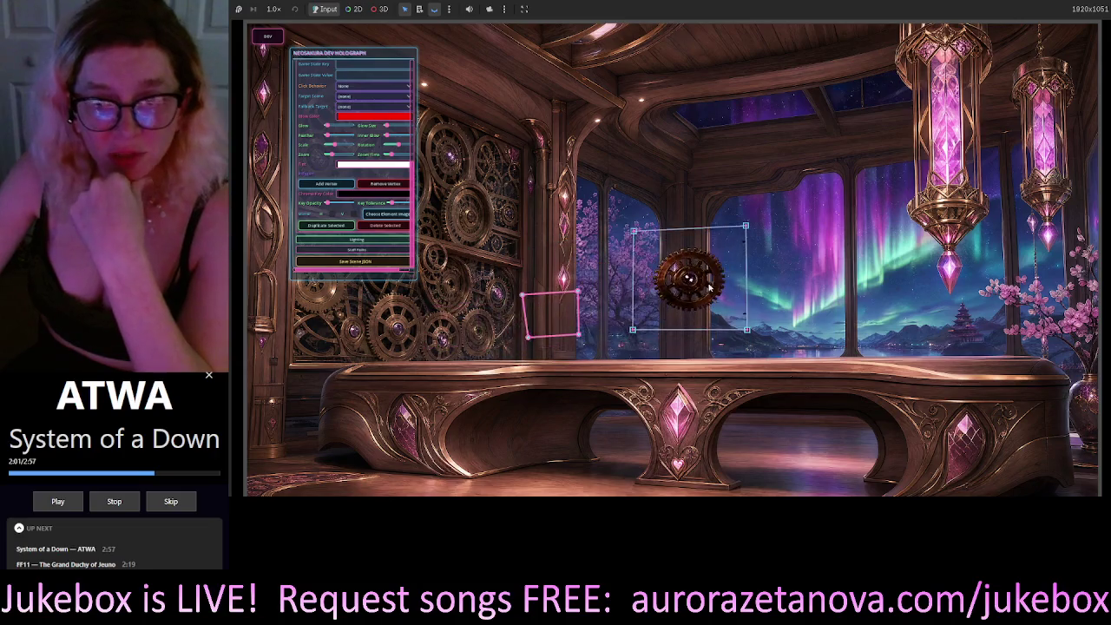
pyautogui.scroll(3, 709, 287)
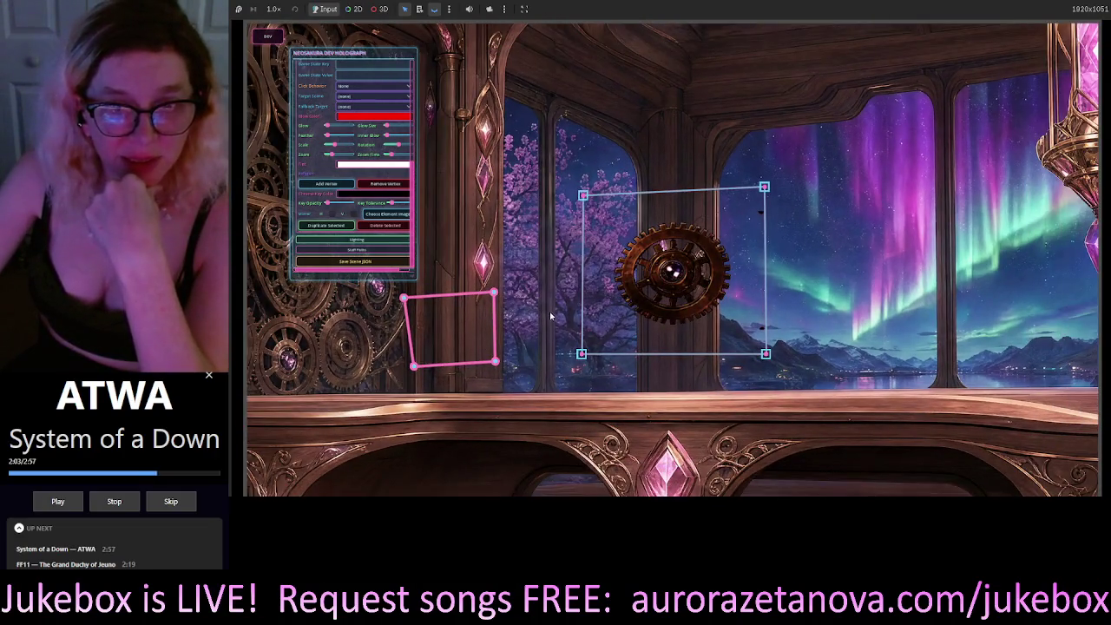
pyautogui.click(550, 316)
pyautogui.click(646, 281)
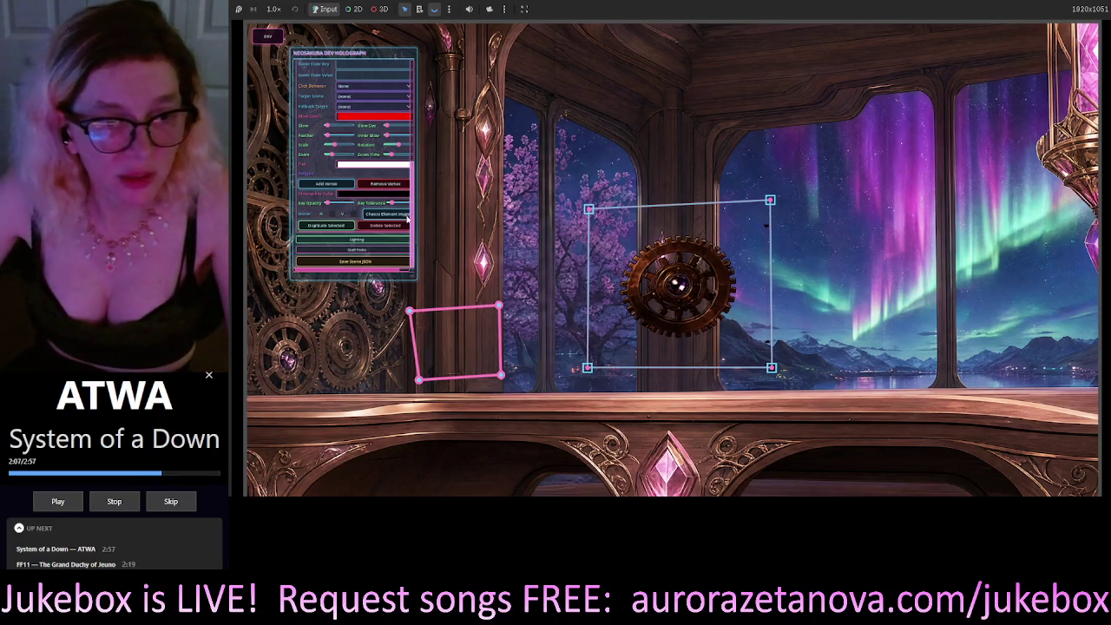
pyautogui.moveTo(414, 226); pyautogui.dragTo(421, 205)
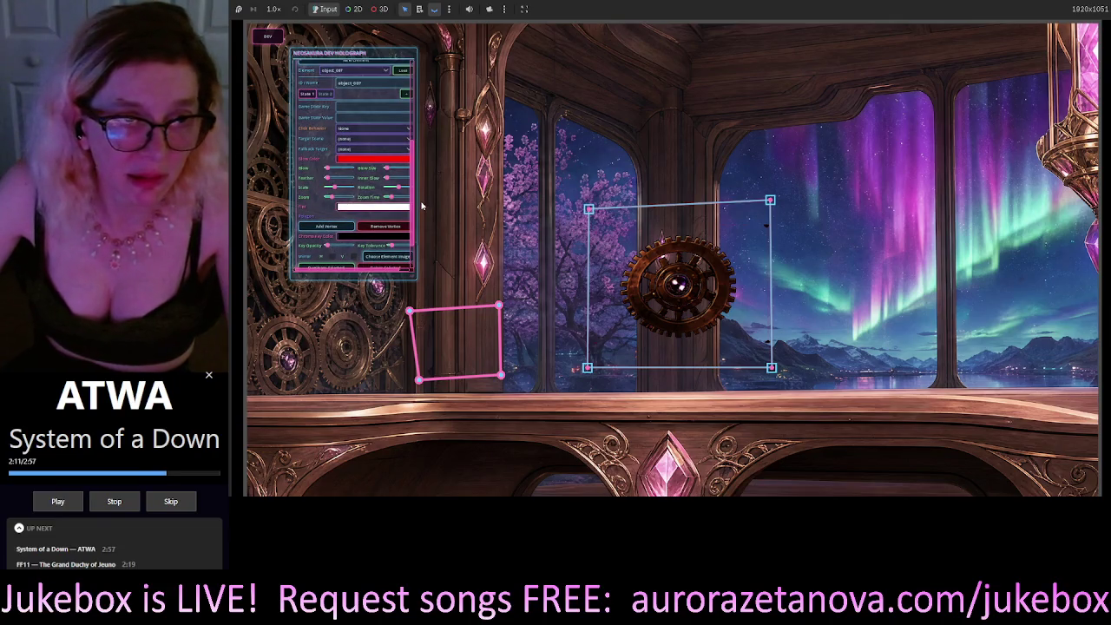
pyautogui.scroll(-3, 610, 302)
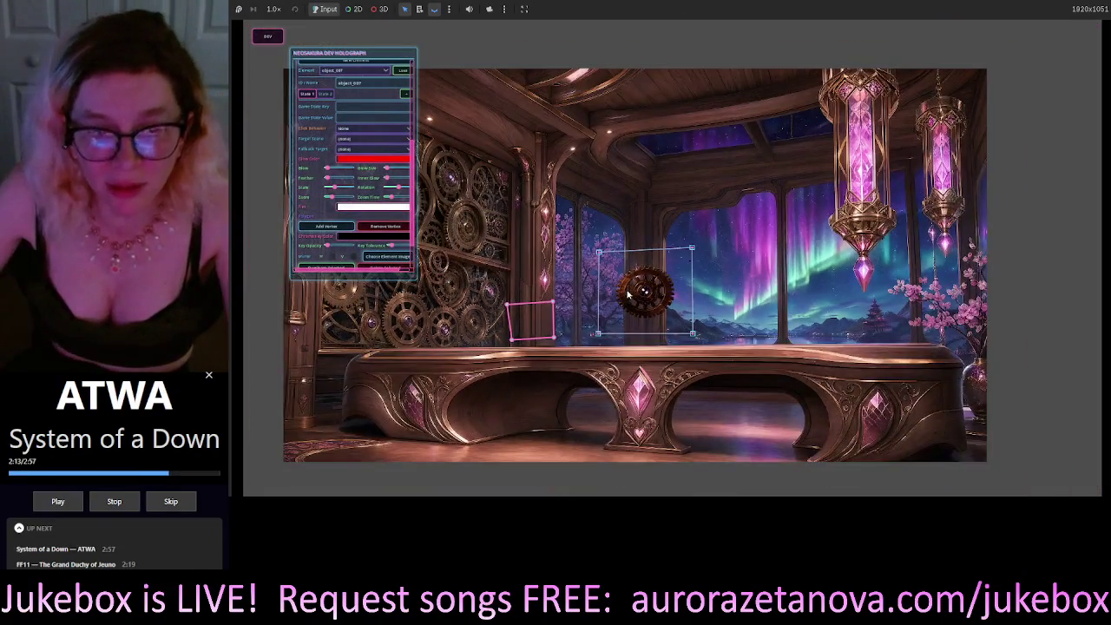
pyautogui.moveTo(660, 298)
pyautogui.mouseDown()
pyautogui.moveTo(481, 252)
pyautogui.moveTo(466, 232)
pyautogui.mouseUp()
pyautogui.click(526, 358)
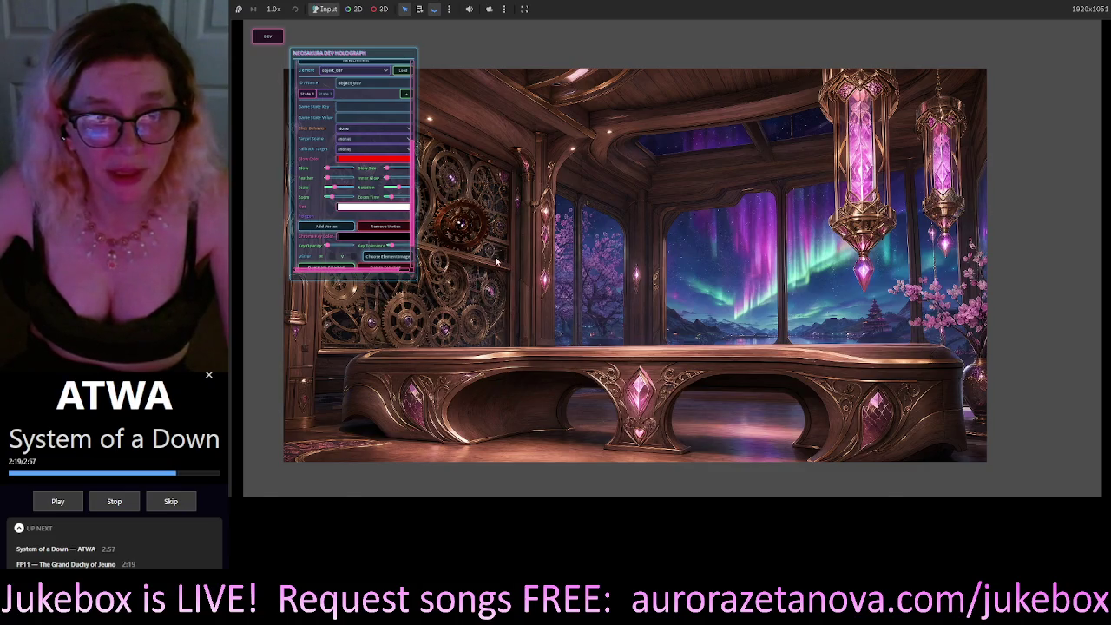
# Move the dev holograph panel aside and shift the gear element right on the wall.
pyautogui.scroll(3, 496, 260)
pyautogui.moveTo(497, 261); pyautogui.dragTo(438, 320)
pyautogui.moveTo(379, 54)
pyautogui.mouseDown()
pyautogui.moveTo(504, 70)
pyautogui.moveTo(983, 190)
pyautogui.mouseUp()
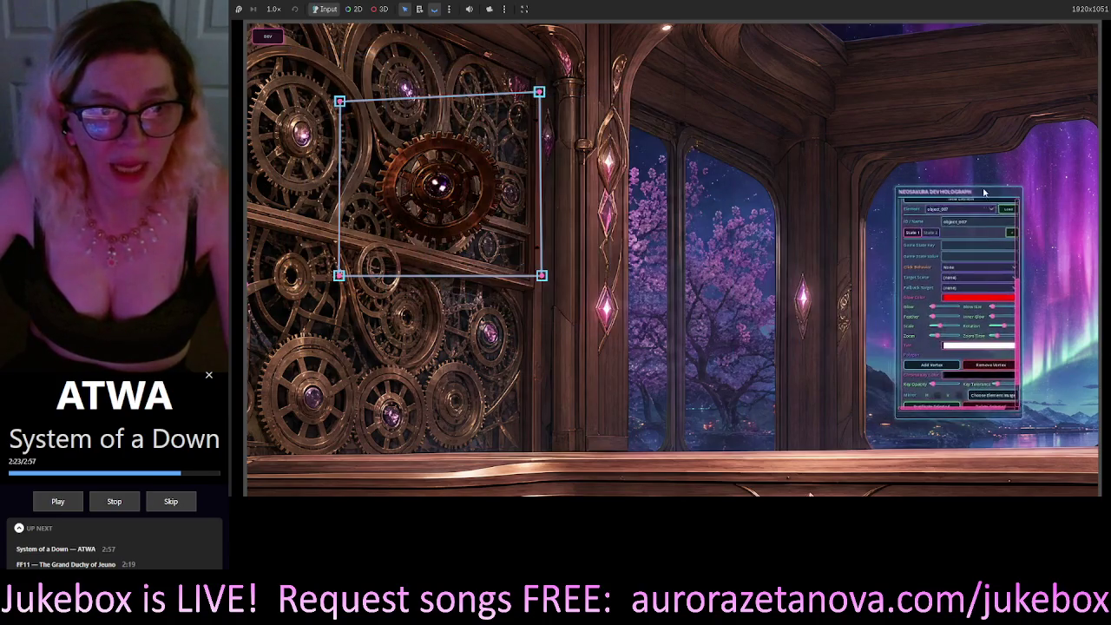
pyautogui.moveTo(512, 170); pyautogui.dragTo(704, 185)
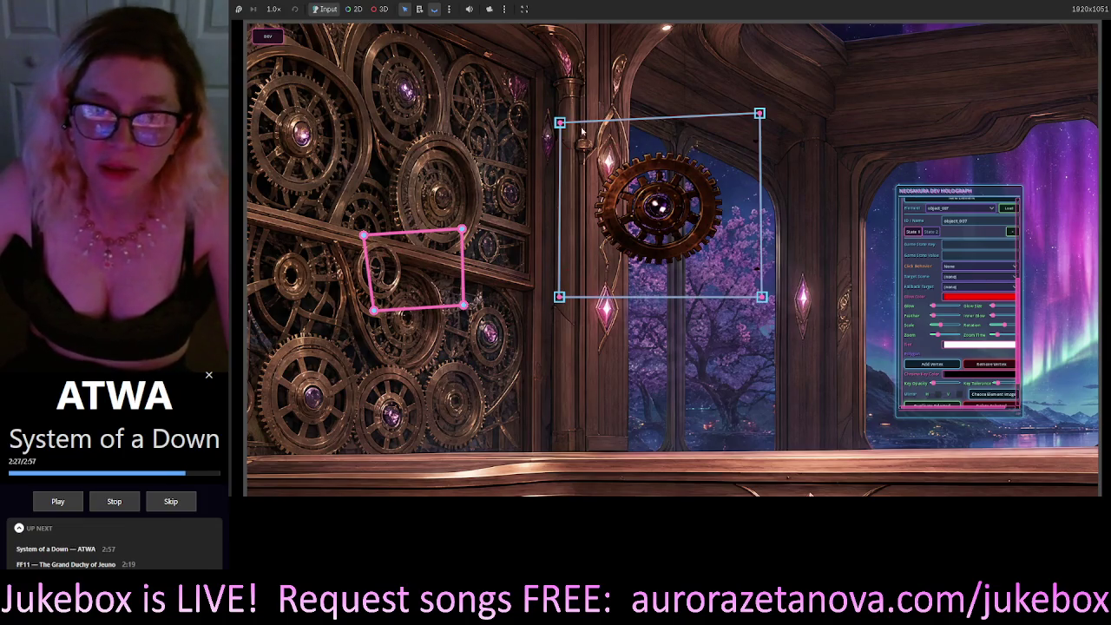
# Skew the gear's corners, move it left and narrow its right side for perspective.
pyautogui.moveTo(560, 122)
pyautogui.mouseDown()
pyautogui.moveTo(585, 149)
pyautogui.moveTo(549, 102)
pyautogui.moveTo(467, 89)
pyautogui.moveTo(385, 112)
pyautogui.moveTo(605, 156)
pyautogui.moveTo(573, 115)
pyautogui.moveTo(409, 191)
pyautogui.moveTo(650, 92)
pyautogui.moveTo(571, 101)
pyautogui.moveTo(576, 132)
pyautogui.moveTo(562, 111)
pyautogui.mouseUp()
pyautogui.moveTo(643, 206)
pyautogui.mouseDown()
pyautogui.moveTo(426, 199)
pyautogui.moveTo(474, 196)
pyautogui.moveTo(453, 192)
pyautogui.mouseUp()
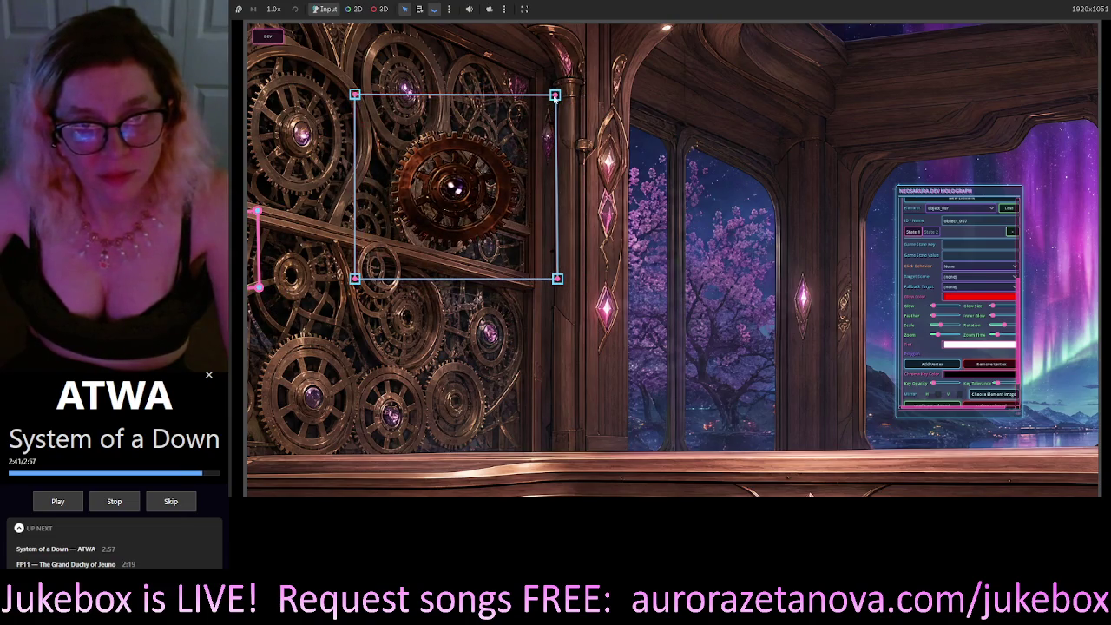
pyautogui.moveTo(555, 96)
pyautogui.mouseDown()
pyautogui.moveTo(538, 101)
pyautogui.moveTo(525, 89)
pyautogui.mouseUp()
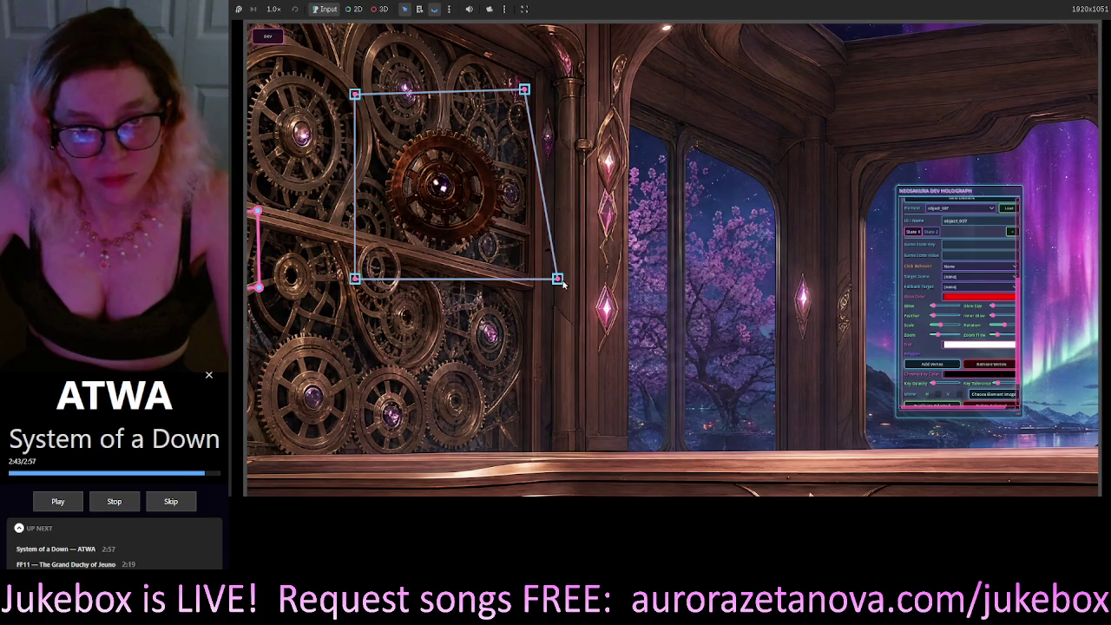
pyautogui.moveTo(559, 280)
pyautogui.mouseDown()
pyautogui.moveTo(521, 297)
pyautogui.moveTo(528, 281)
pyautogui.mouseUp()
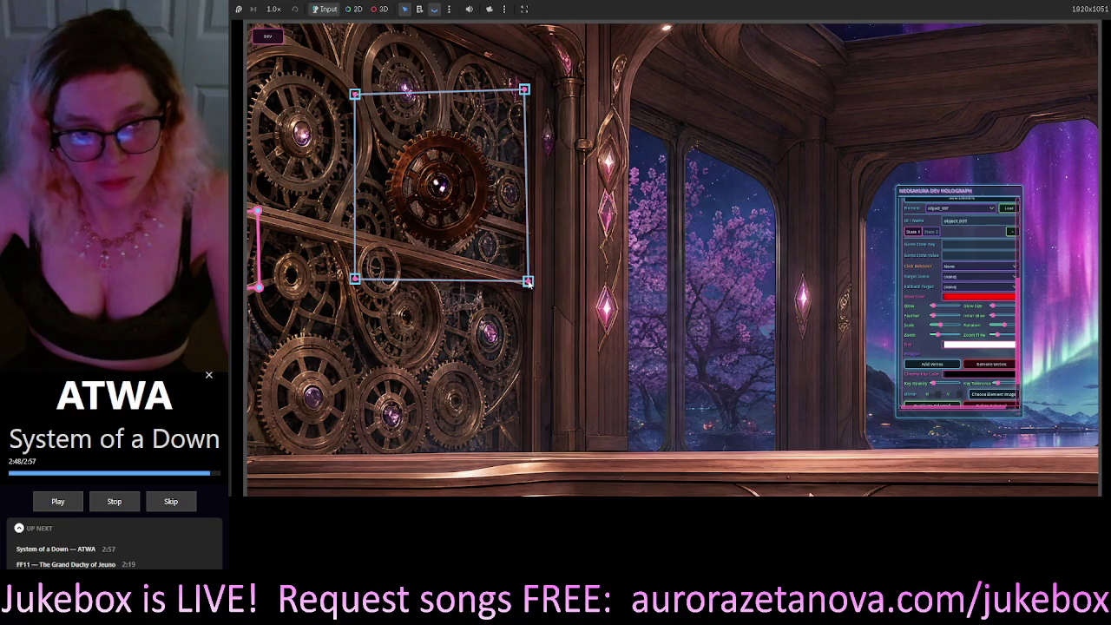
pyautogui.click(663, 232)
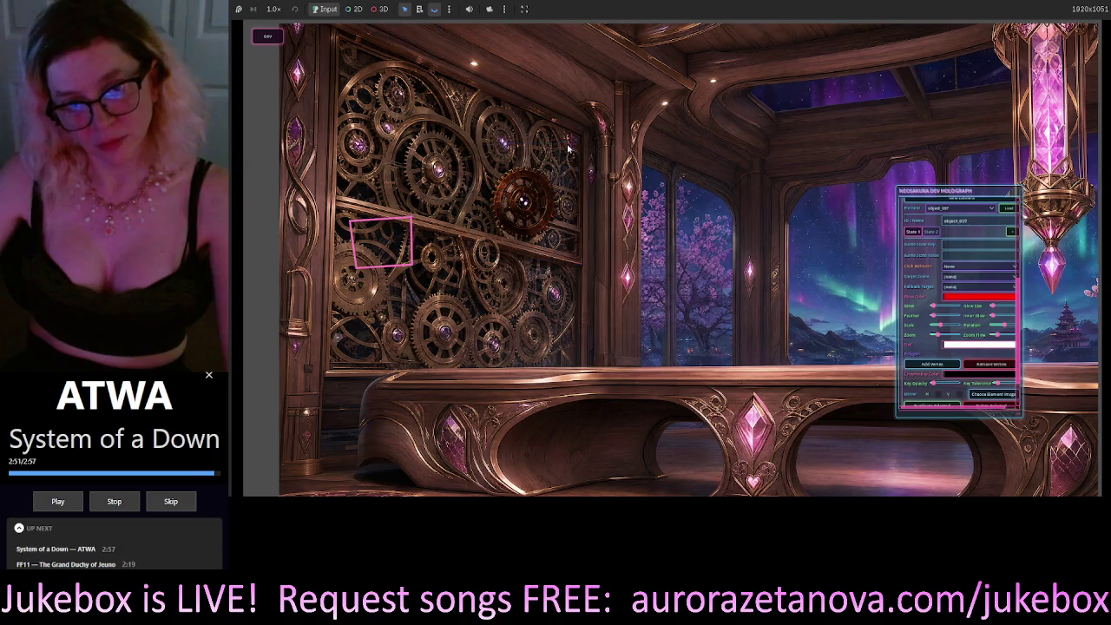
# Tweak all four gear corners, pulling the left ones inward, and nudge it slightly left-down.
pyautogui.click(553, 215)
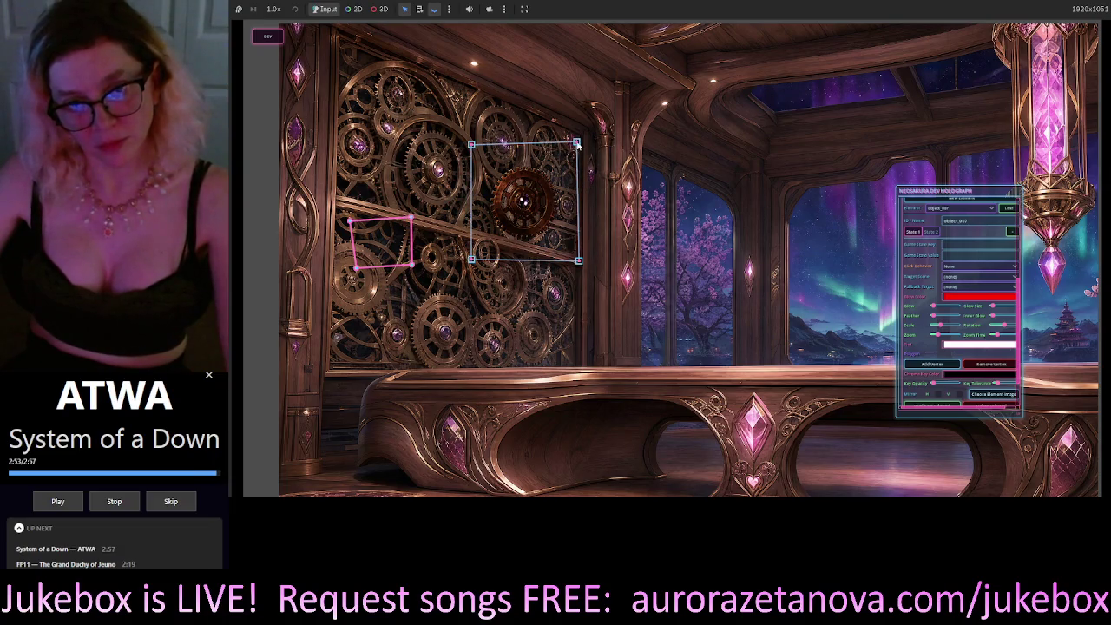
pyautogui.moveTo(577, 143)
pyautogui.mouseDown()
pyautogui.moveTo(550, 148)
pyautogui.moveTo(575, 154)
pyautogui.mouseUp()
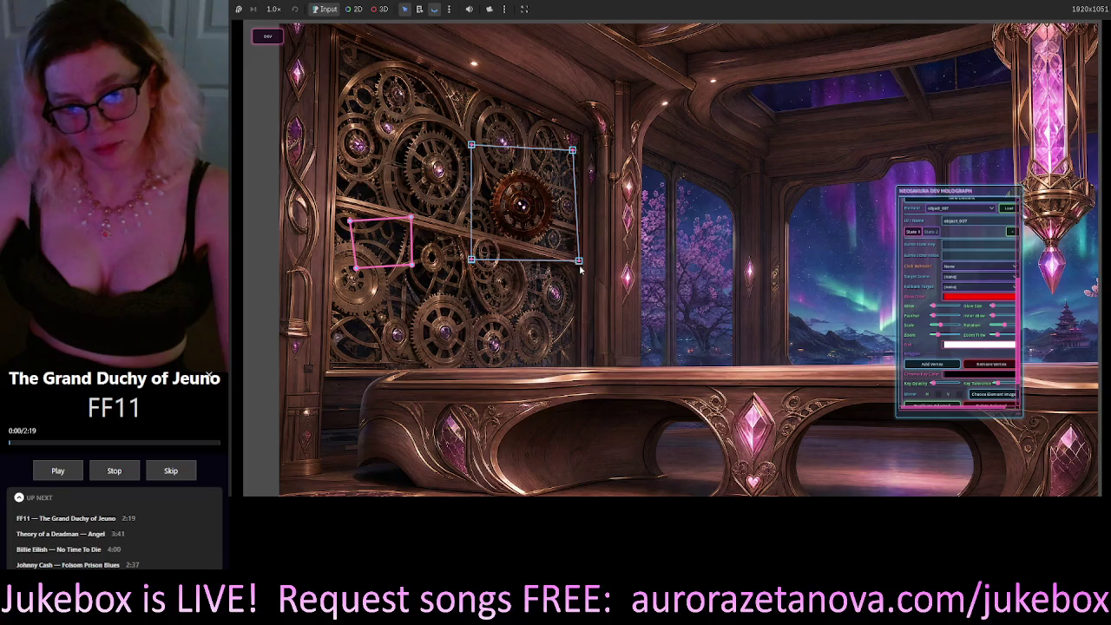
pyautogui.moveTo(579, 261); pyautogui.dragTo(574, 267)
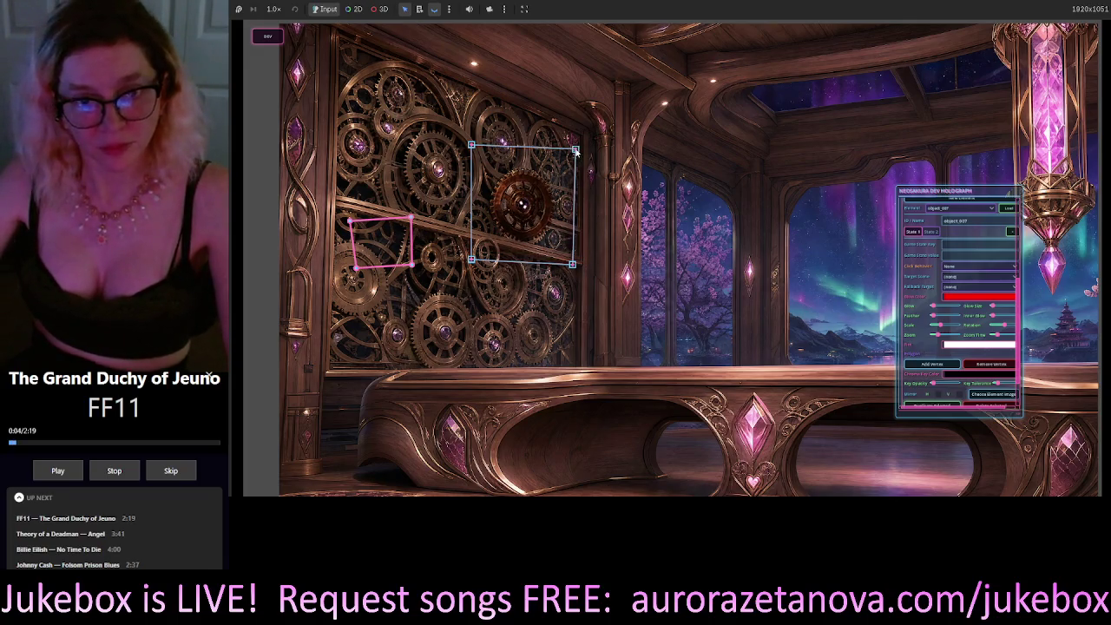
pyautogui.moveTo(572, 150); pyautogui.dragTo(575, 149)
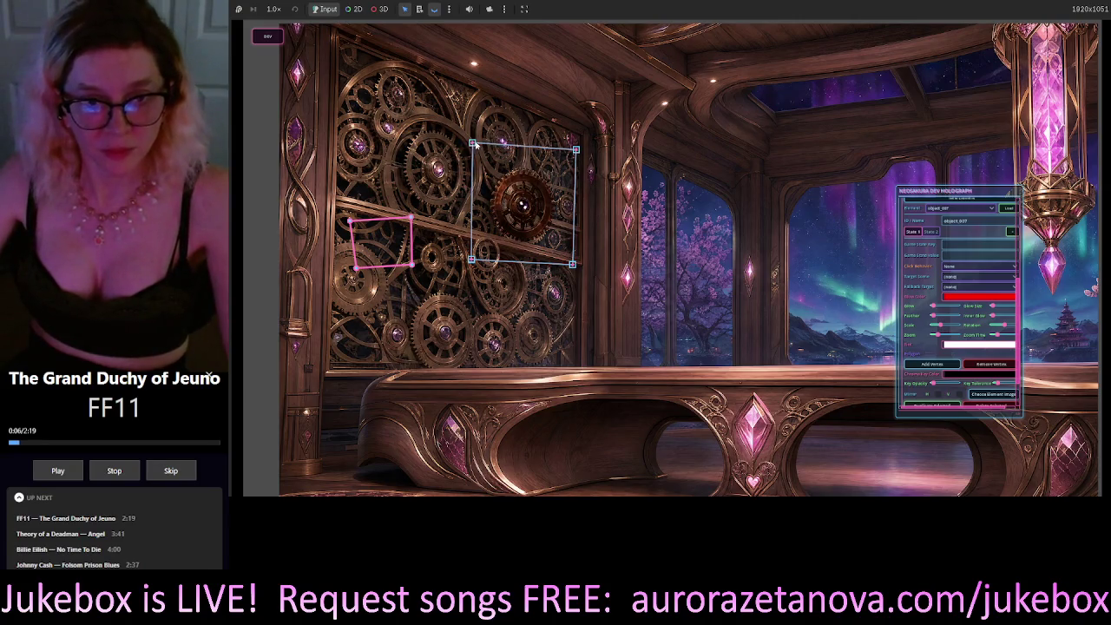
pyautogui.moveTo(470, 145); pyautogui.dragTo(481, 144)
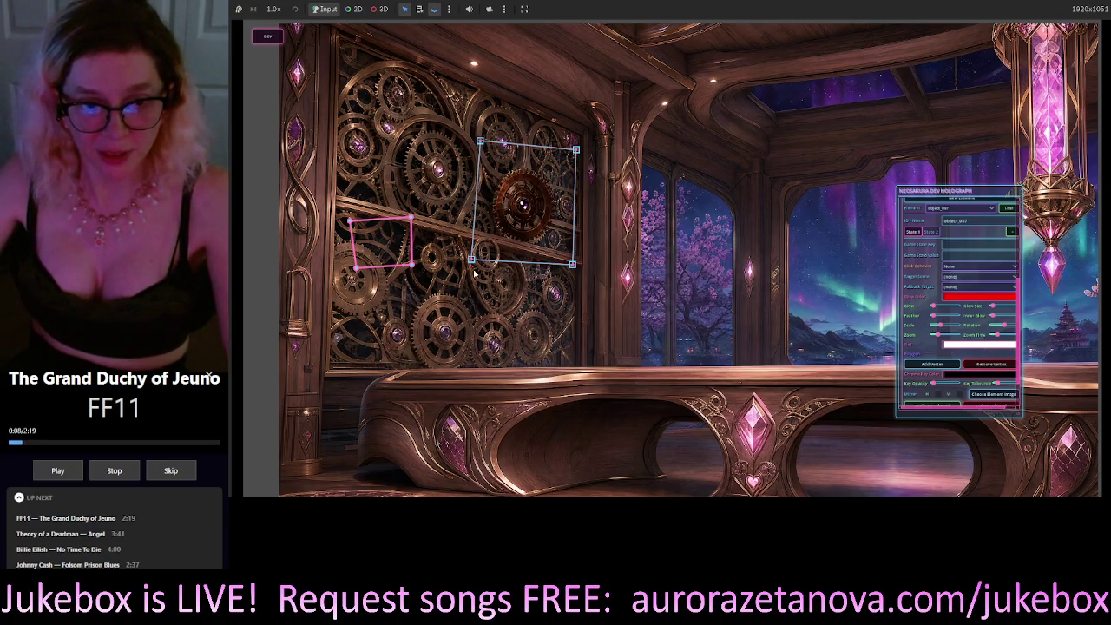
pyautogui.moveTo(472, 260); pyautogui.dragTo(481, 264)
pyautogui.moveTo(528, 209); pyautogui.dragTo(526, 211)
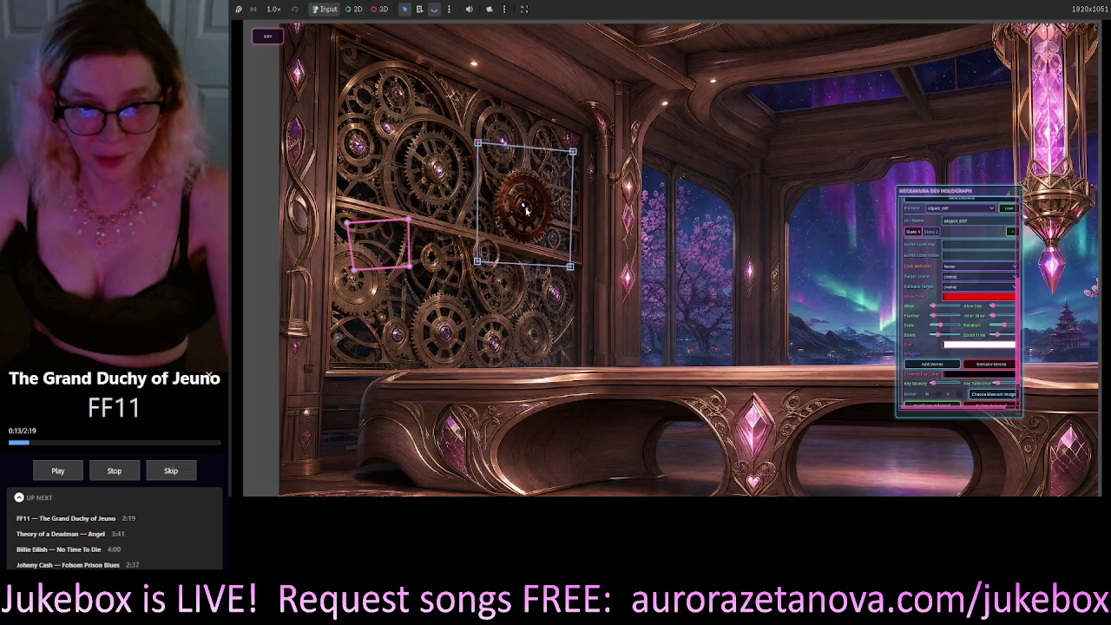
pyautogui.click(673, 195)
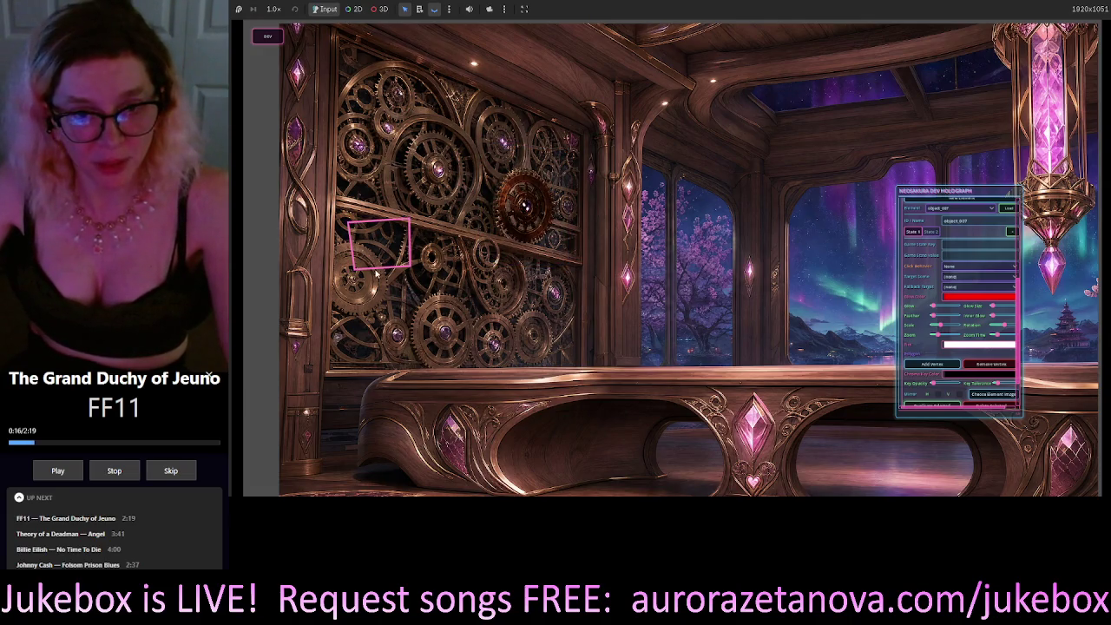
# Select the gear and add three vertices to its pink click-zone polygon.
pyautogui.click(391, 254)
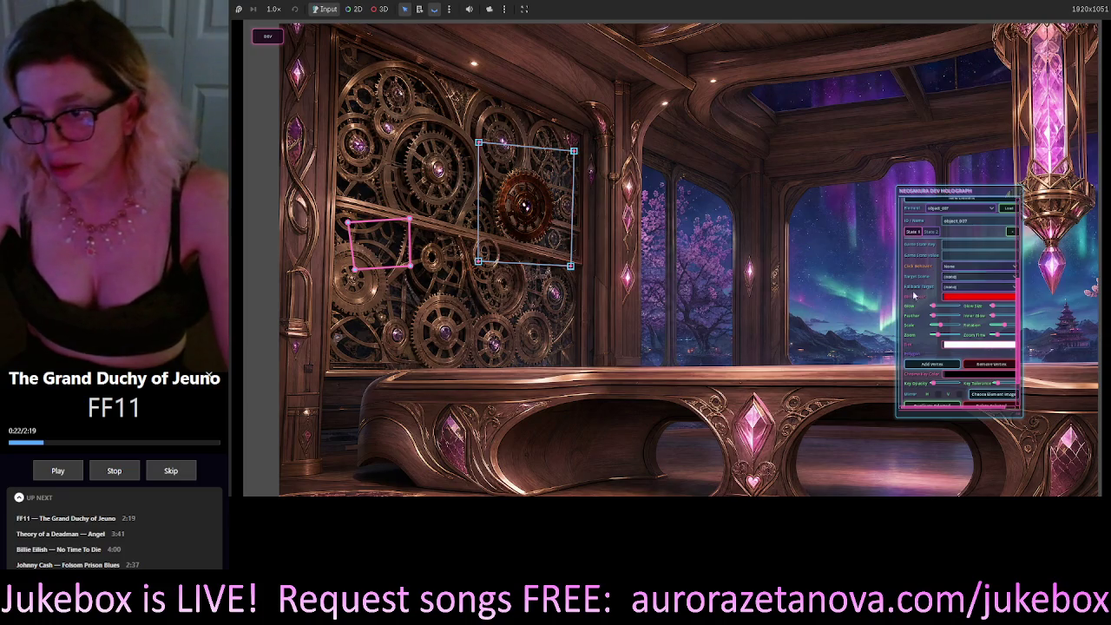
pyautogui.click(936, 369)
pyautogui.click(934, 368)
pyautogui.click(934, 368)
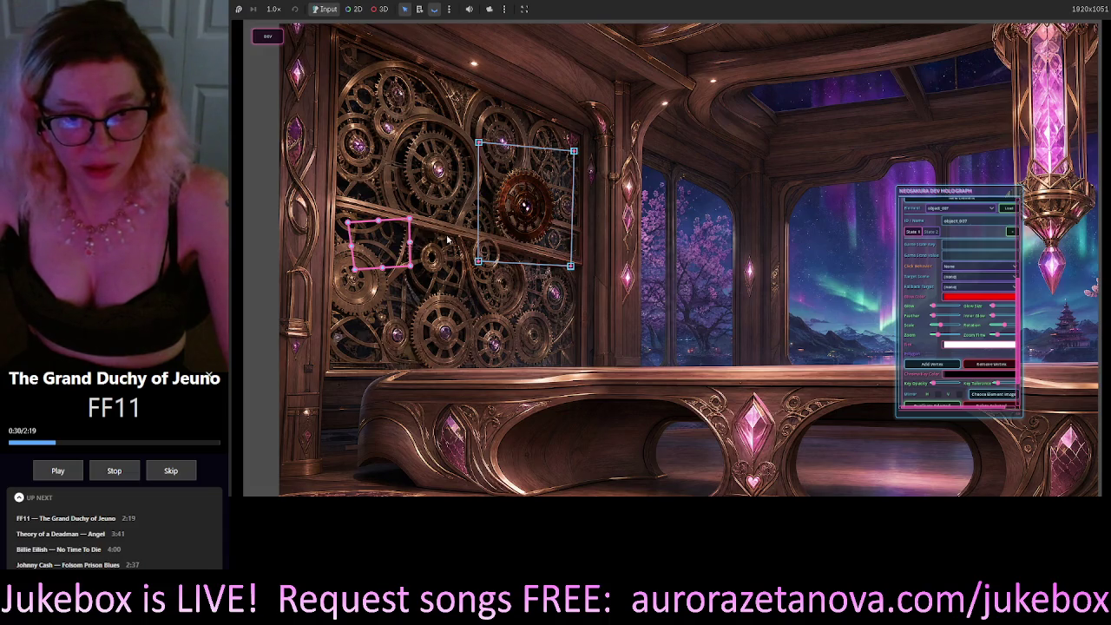
# Drag the eight click-zone vertices around the gear to outline its rim.
pyautogui.moveTo(448, 240)
pyautogui.mouseDown()
pyautogui.moveTo(531, 201)
pyautogui.moveTo(557, 206)
pyautogui.mouseUp()
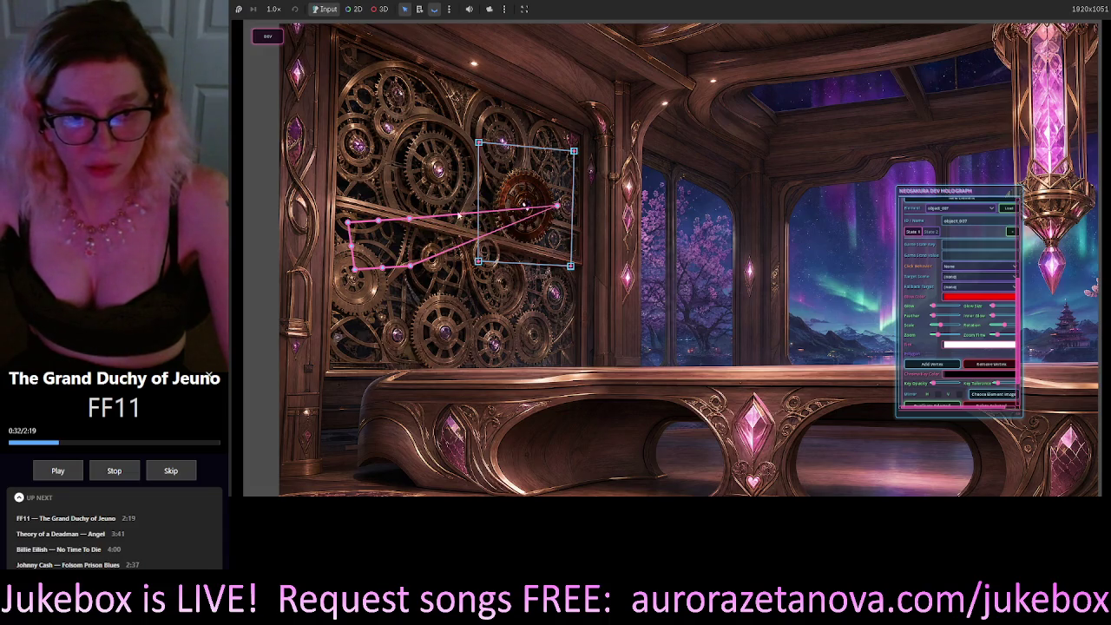
pyautogui.moveTo(412, 219)
pyautogui.mouseDown()
pyautogui.moveTo(547, 201)
pyautogui.moveTo(546, 181)
pyautogui.mouseUp()
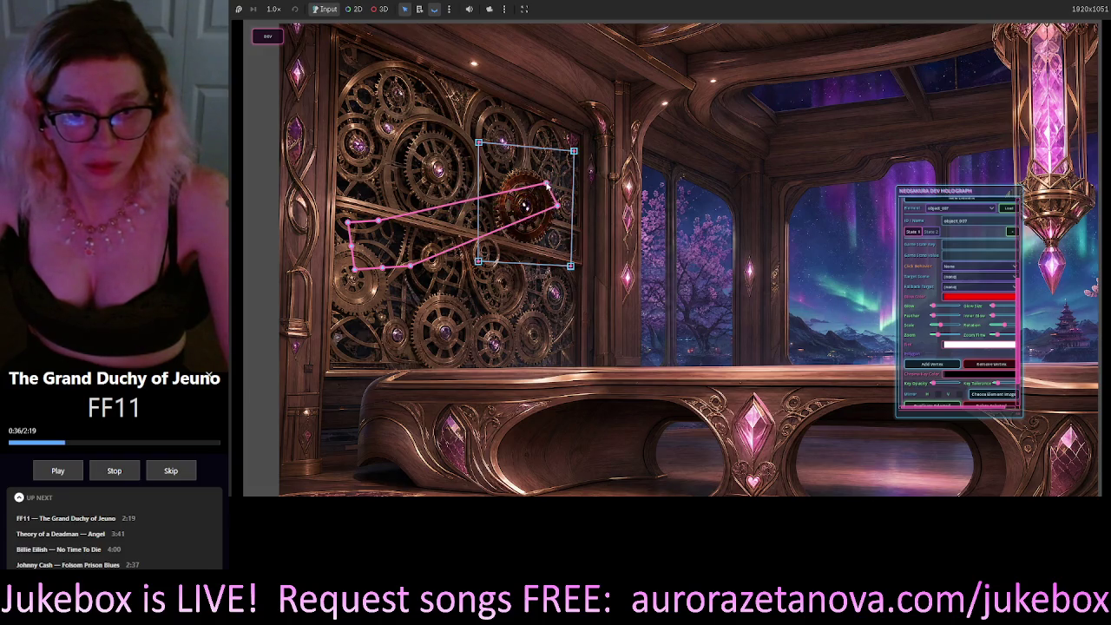
pyautogui.moveTo(378, 220); pyautogui.dragTo(528, 171)
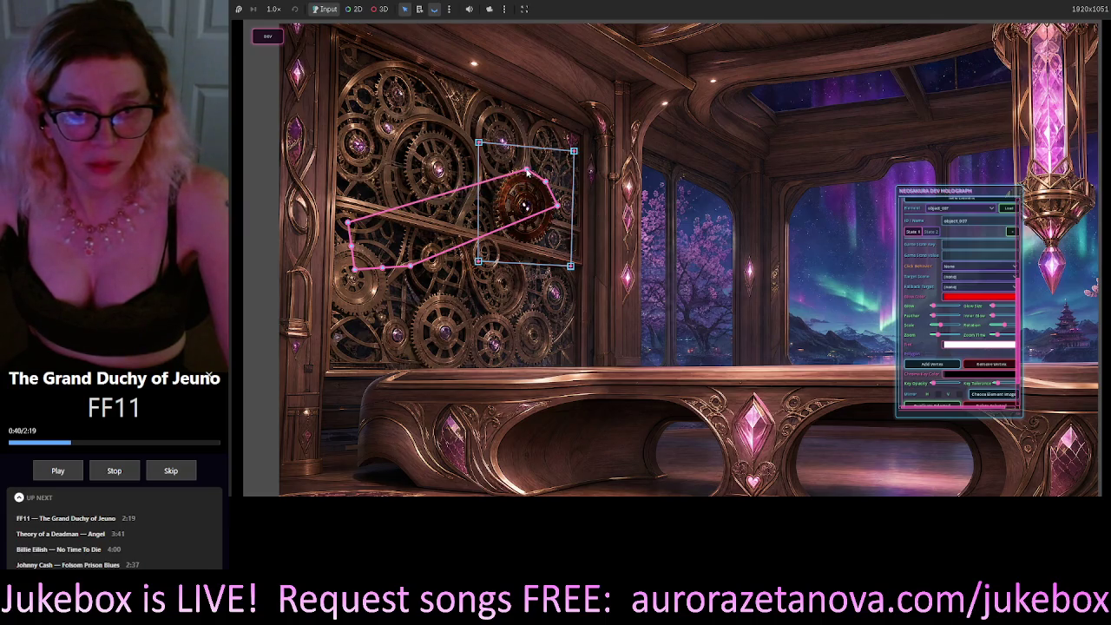
pyautogui.moveTo(349, 223)
pyautogui.mouseDown()
pyautogui.moveTo(497, 192)
pyautogui.moveTo(498, 170)
pyautogui.moveTo(508, 177)
pyautogui.mouseUp()
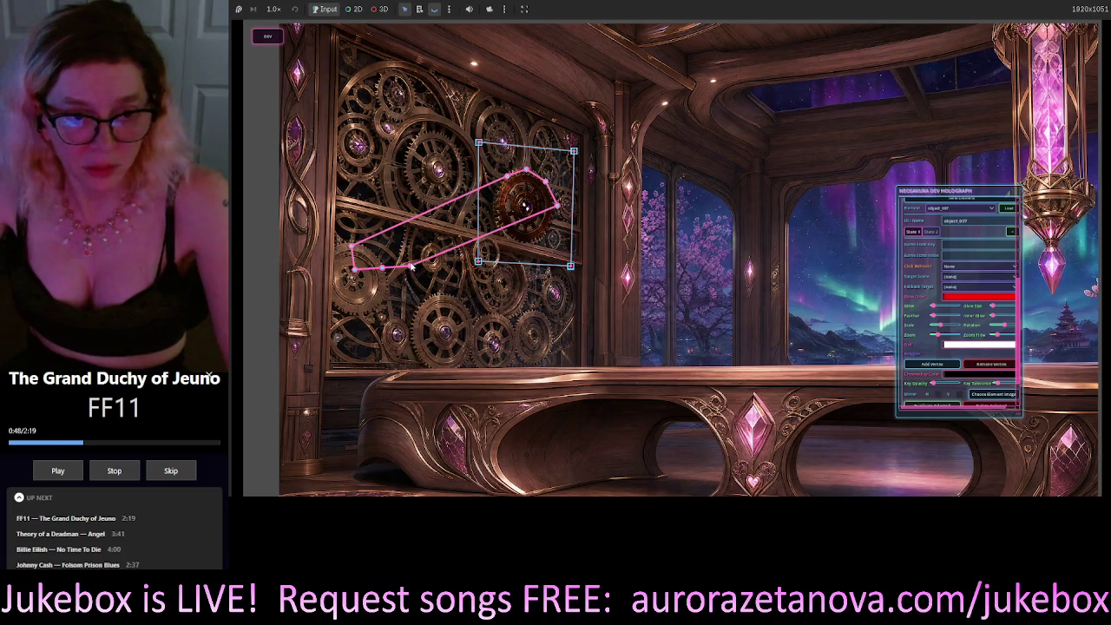
pyautogui.moveTo(412, 266)
pyautogui.mouseDown()
pyautogui.moveTo(573, 225)
pyautogui.moveTo(548, 235)
pyautogui.mouseUp()
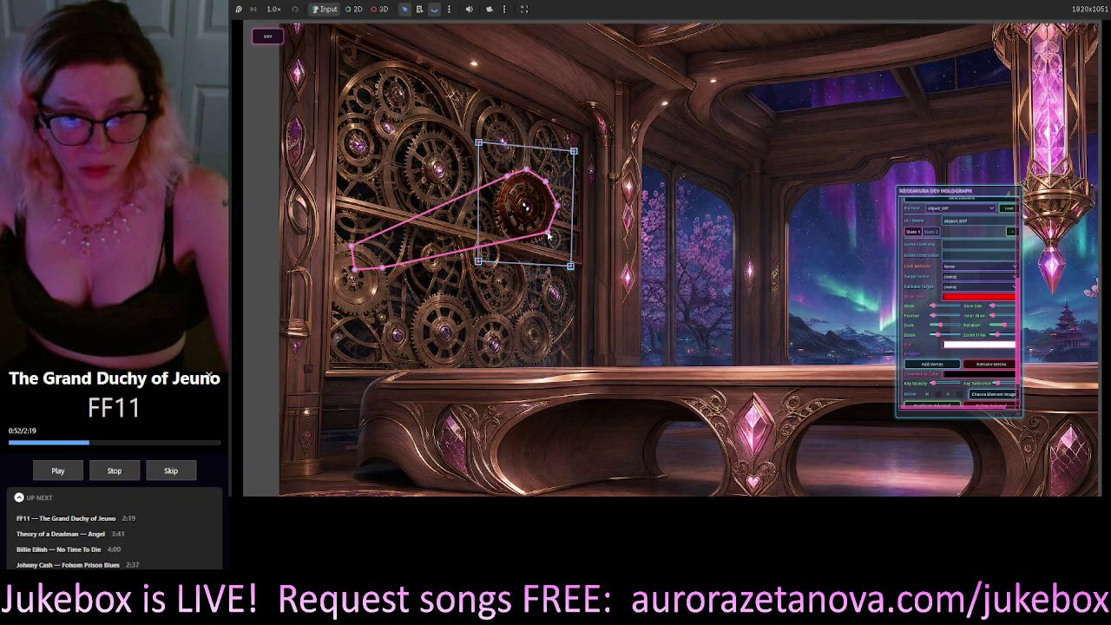
pyautogui.moveTo(380, 269)
pyautogui.mouseDown()
pyautogui.moveTo(540, 243)
pyautogui.moveTo(530, 247)
pyautogui.mouseUp()
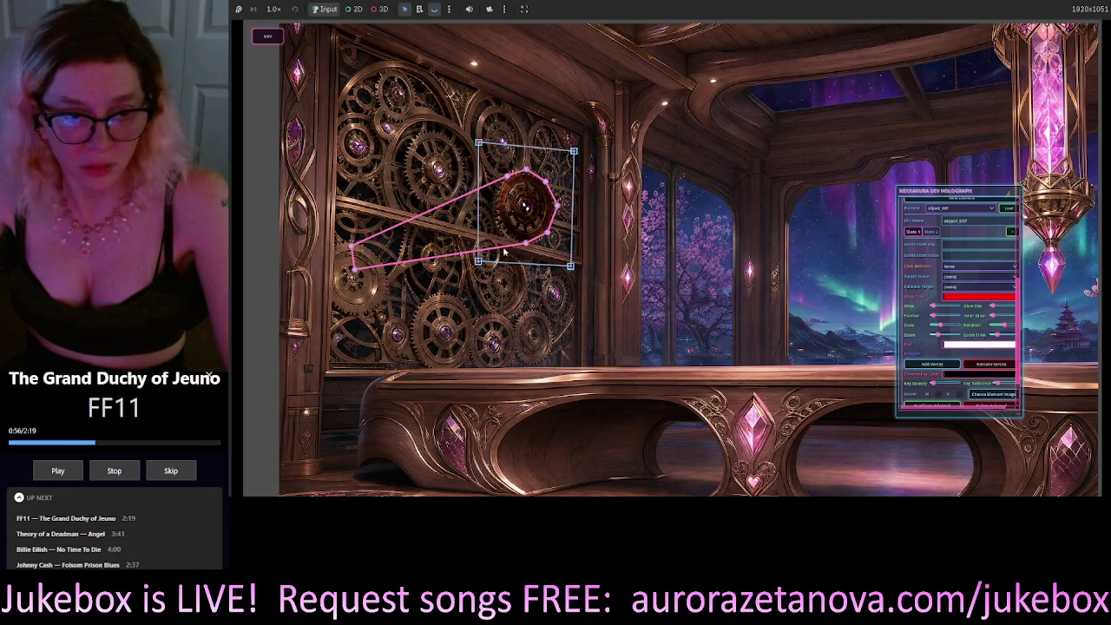
pyautogui.moveTo(353, 268)
pyautogui.mouseDown()
pyautogui.moveTo(408, 245)
pyautogui.moveTo(504, 232)
pyautogui.mouseUp()
pyautogui.moveTo(351, 247)
pyautogui.mouseDown()
pyautogui.moveTo(504, 203)
pyautogui.moveTo(493, 207)
pyautogui.mouseUp()
# Nudge the octagon's left, bottom, right and upper-right points onto the gear's edge.
pyautogui.scroll(5, 493, 206)
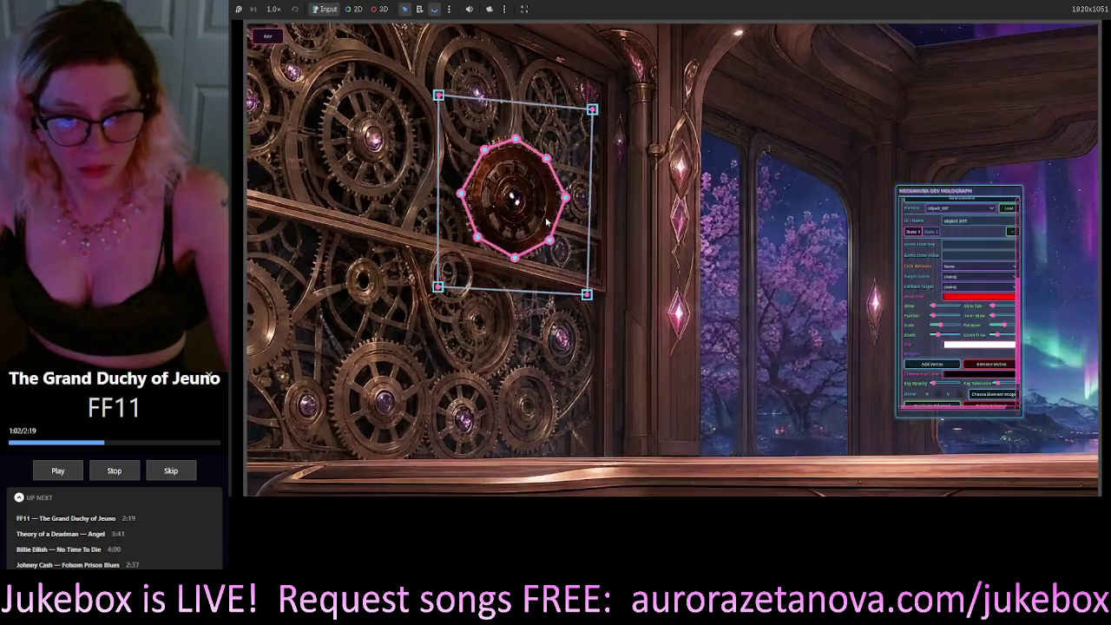
pyautogui.scroll(1, 492, 179)
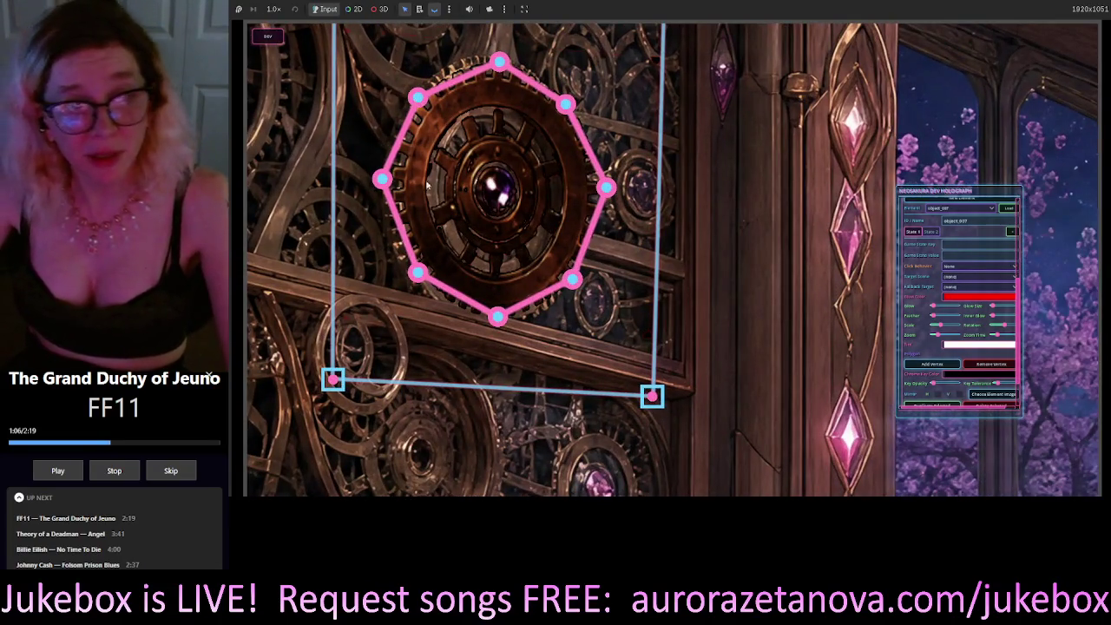
pyautogui.moveTo(380, 180); pyautogui.dragTo(389, 177)
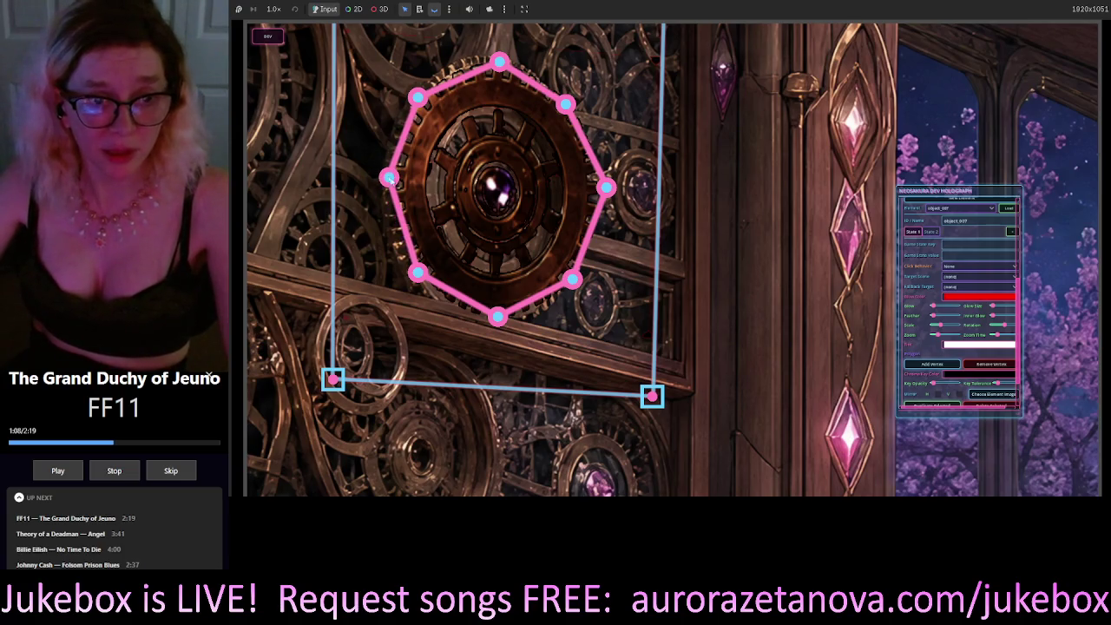
pyautogui.moveTo(418, 272); pyautogui.dragTo(415, 271)
pyautogui.moveTo(502, 317); pyautogui.dragTo(493, 318)
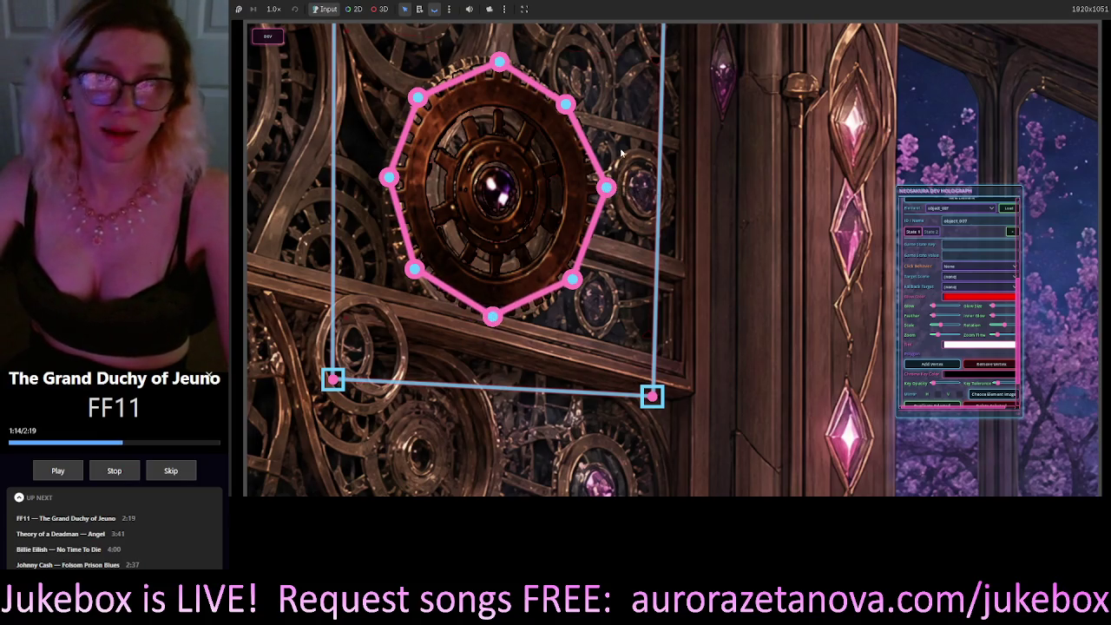
pyautogui.moveTo(606, 186); pyautogui.dragTo(599, 190)
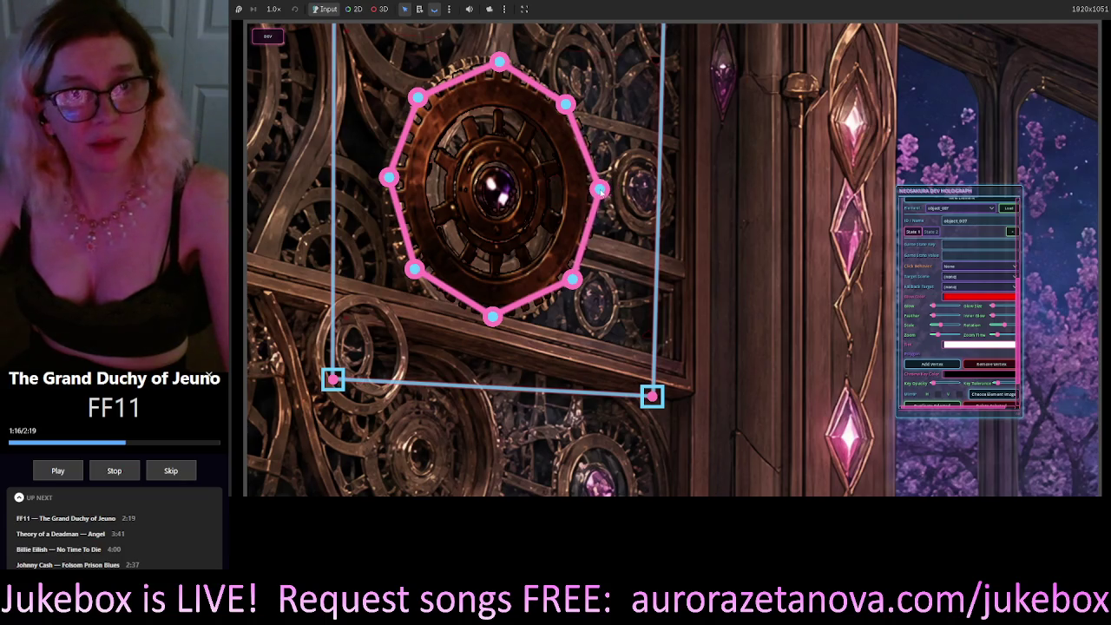
pyautogui.moveTo(566, 105); pyautogui.dragTo(568, 102)
pyautogui.scroll(-5, 585, 311)
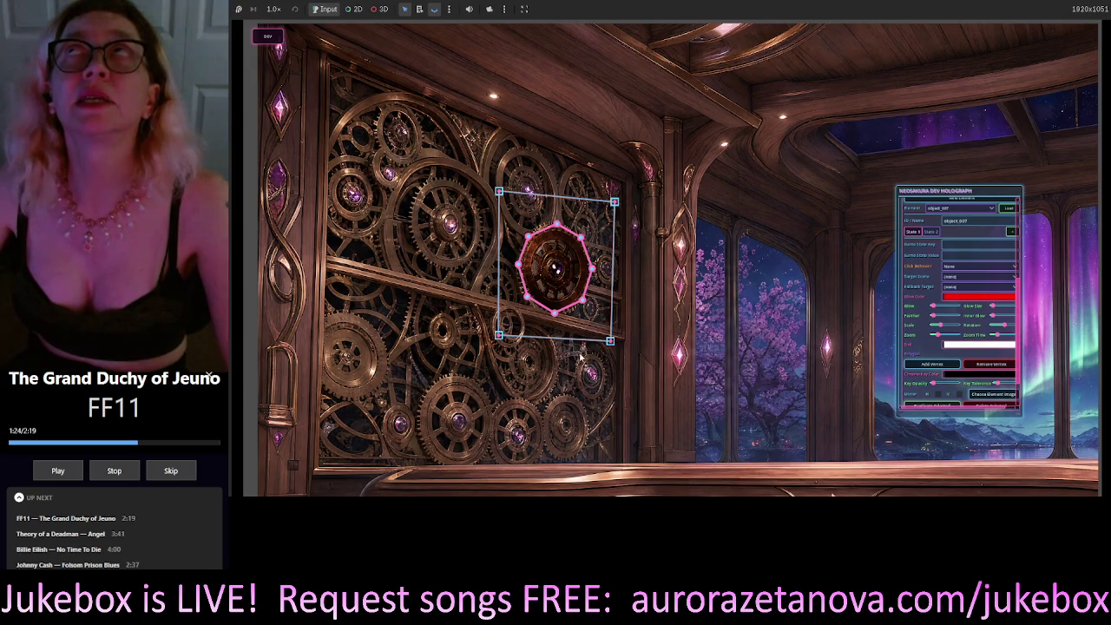
pyautogui.click(638, 341)
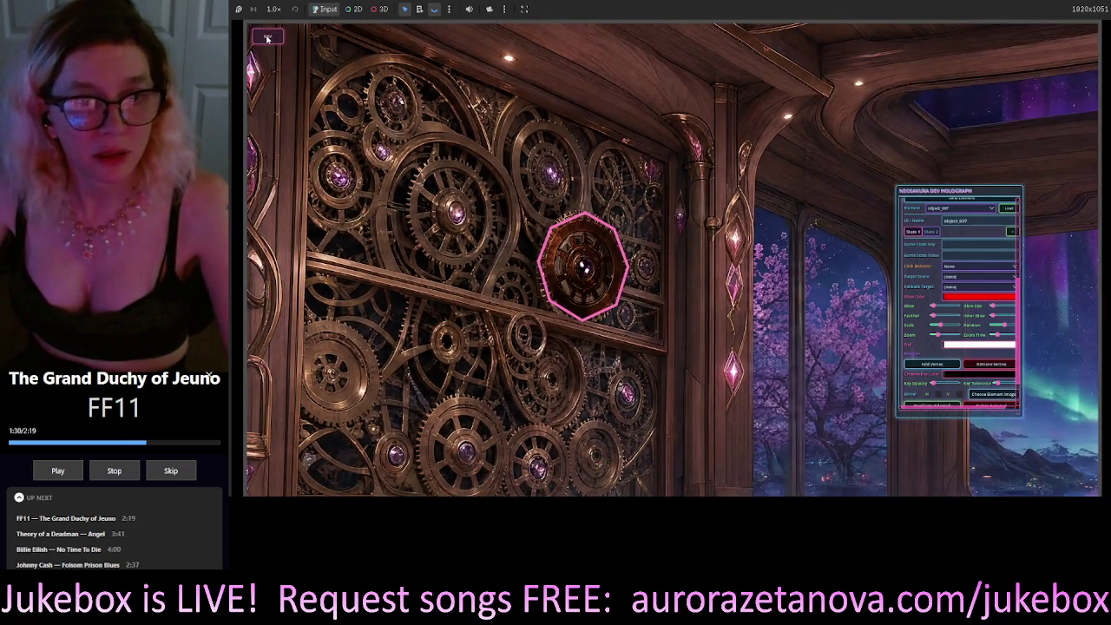
pyautogui.click(268, 39)
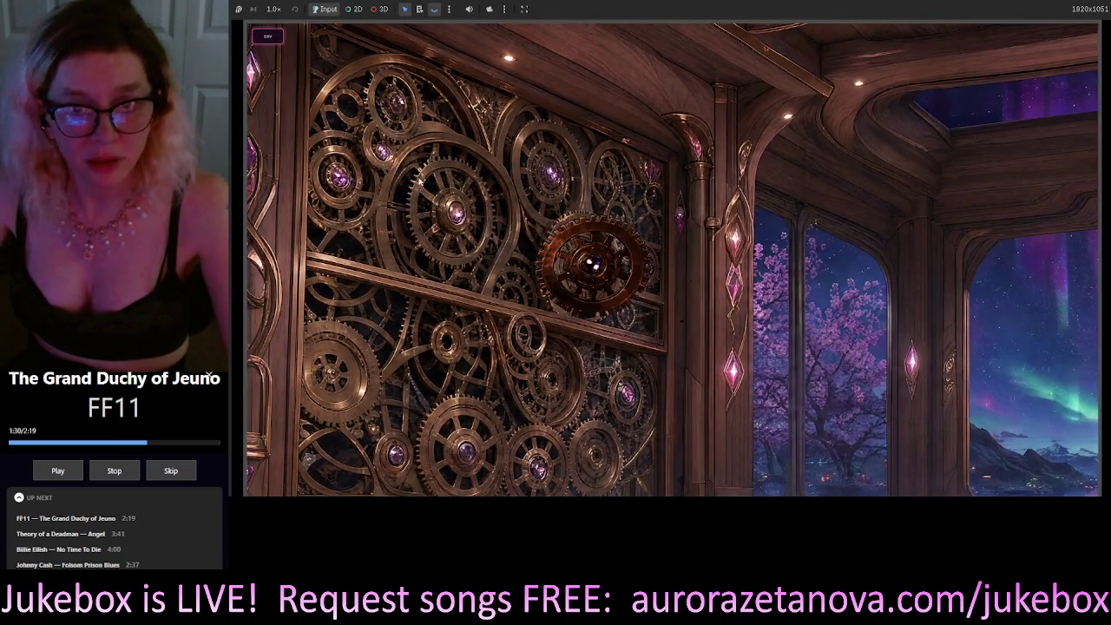
pyautogui.click(268, 38)
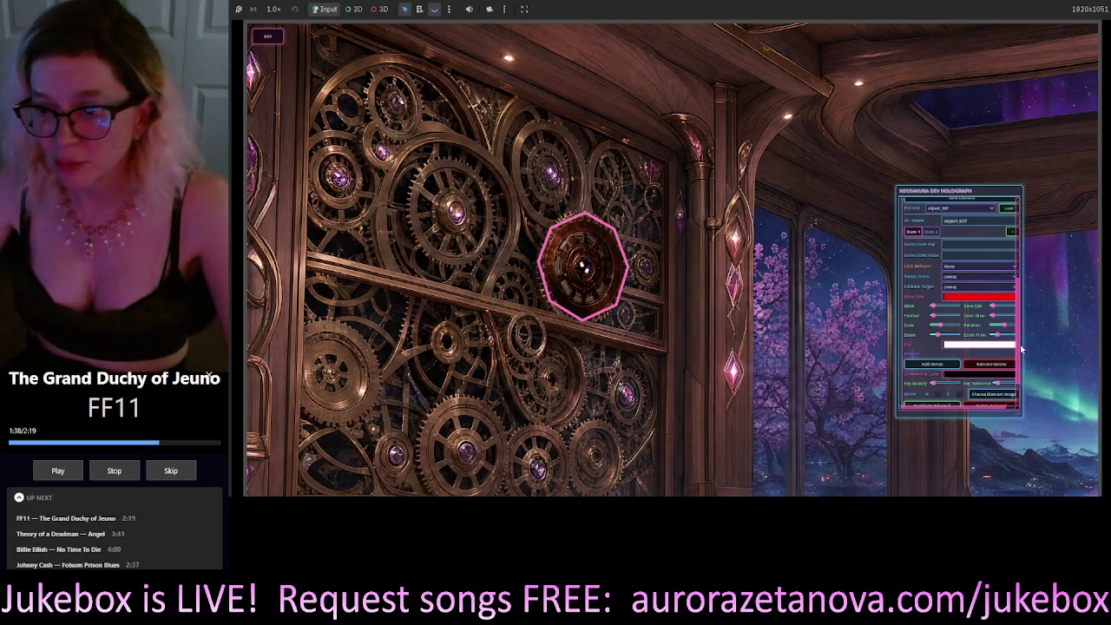
# Save the scene to Lockdown_v1.json using Save Scene JSON in the dev panel.
pyautogui.scroll(-1, 1007, 408)
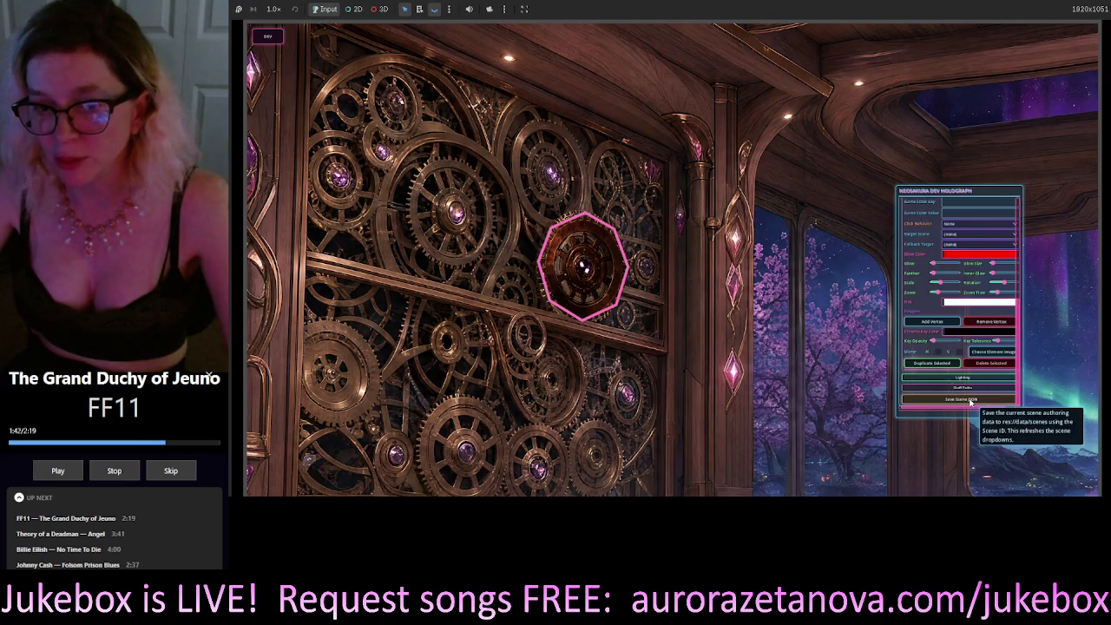
pyautogui.click(971, 402)
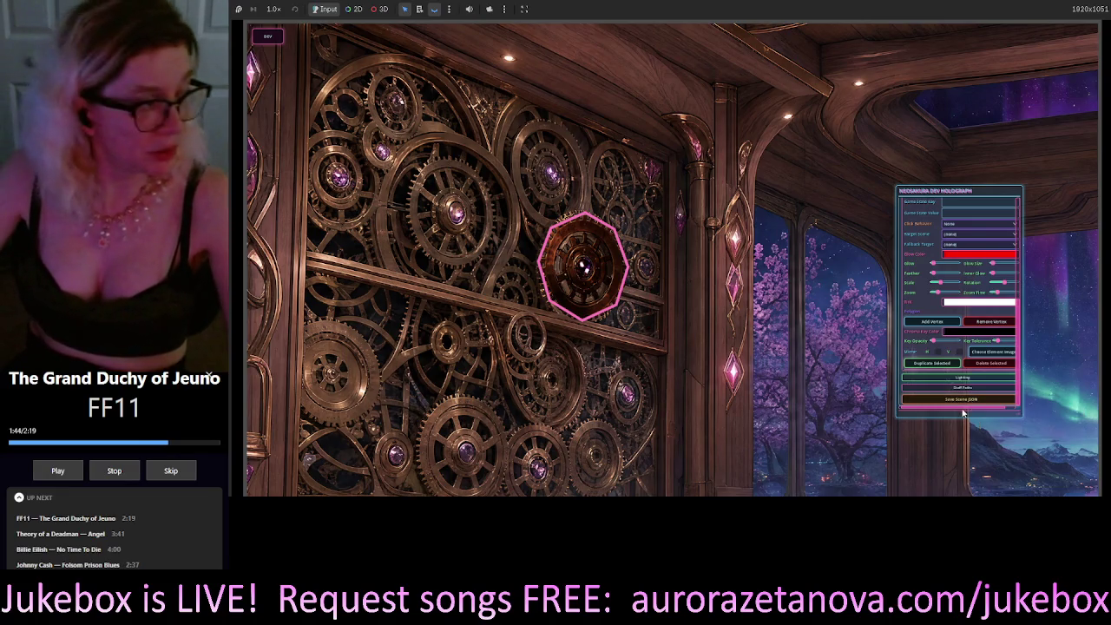
pyautogui.scroll(1, 978, 402)
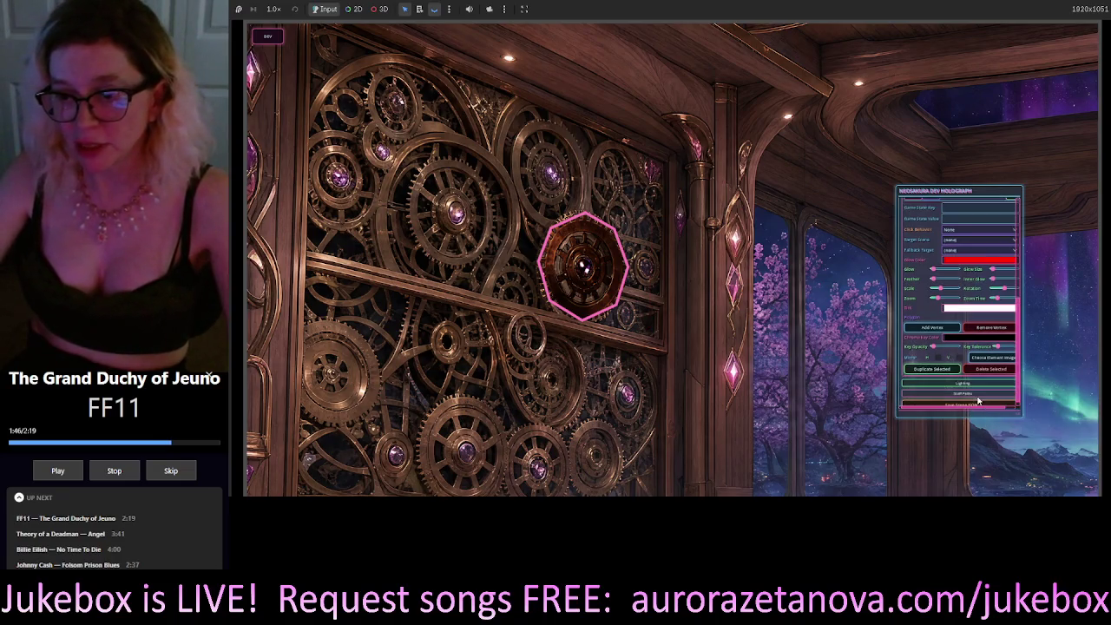
pyautogui.scroll(-1, 978, 402)
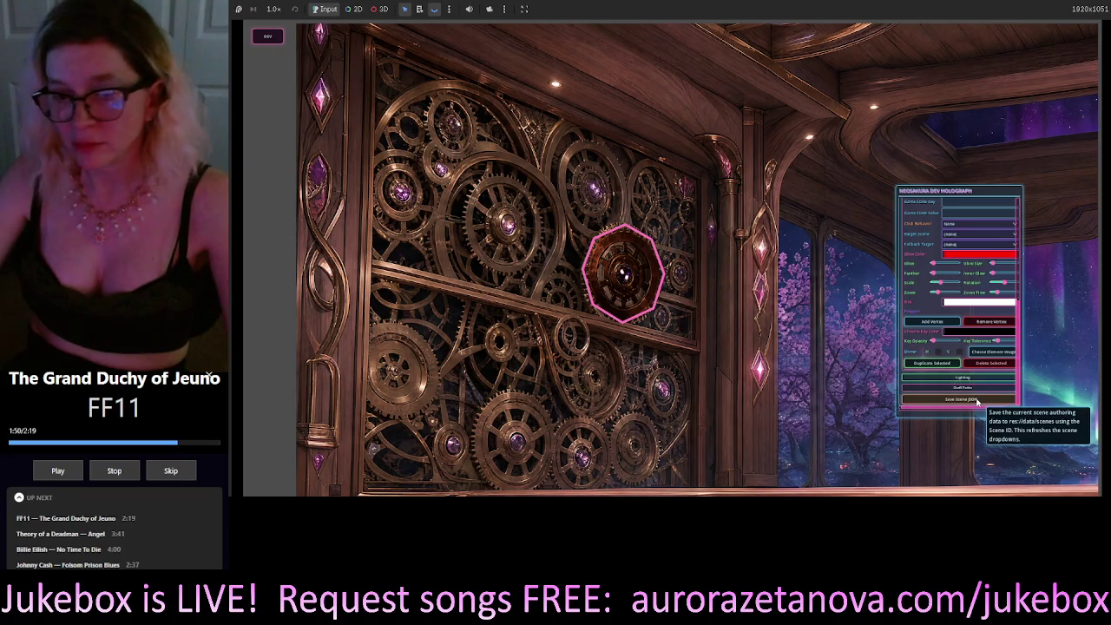
pyautogui.click(978, 402)
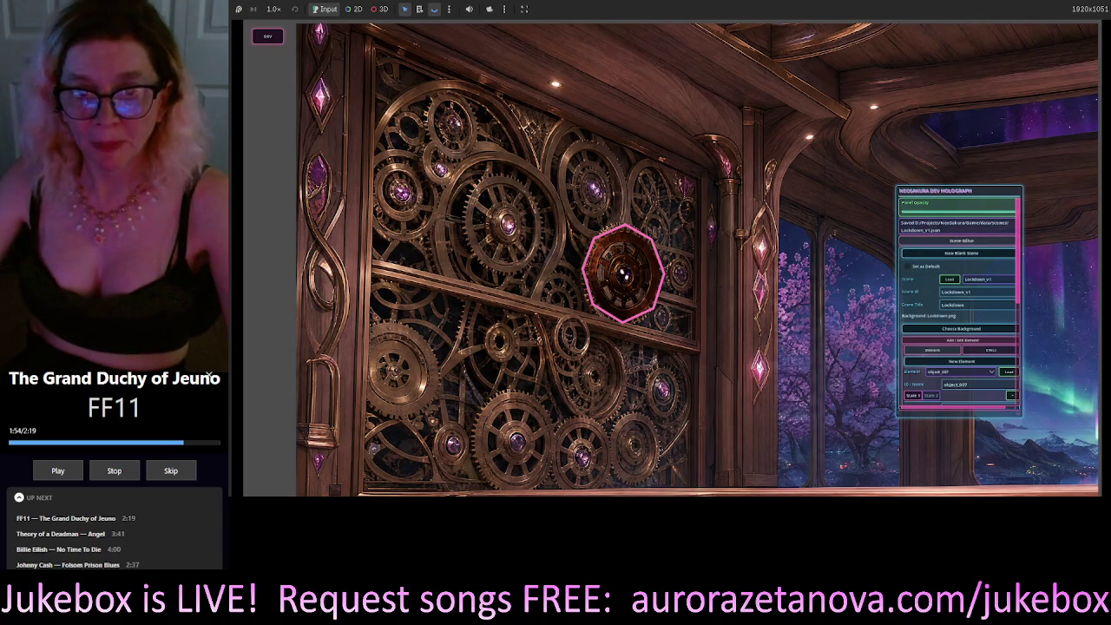
pyautogui.scroll(-3, 385, 295)
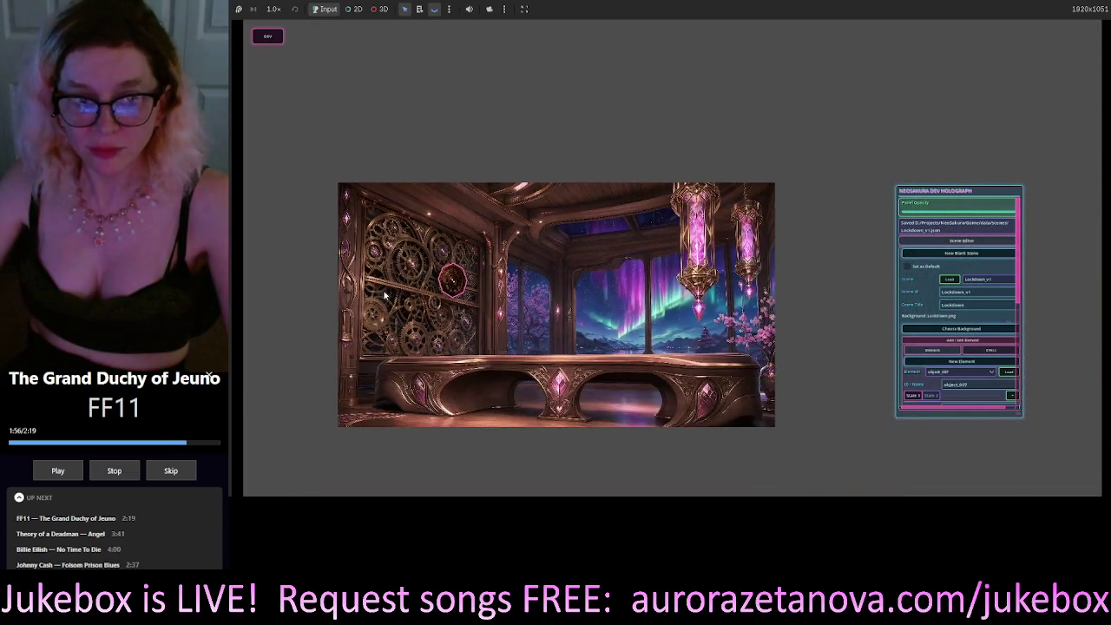
# Stop the running game with F8 to return to the Godot editor.
pyautogui.scroll(2, 385, 295)
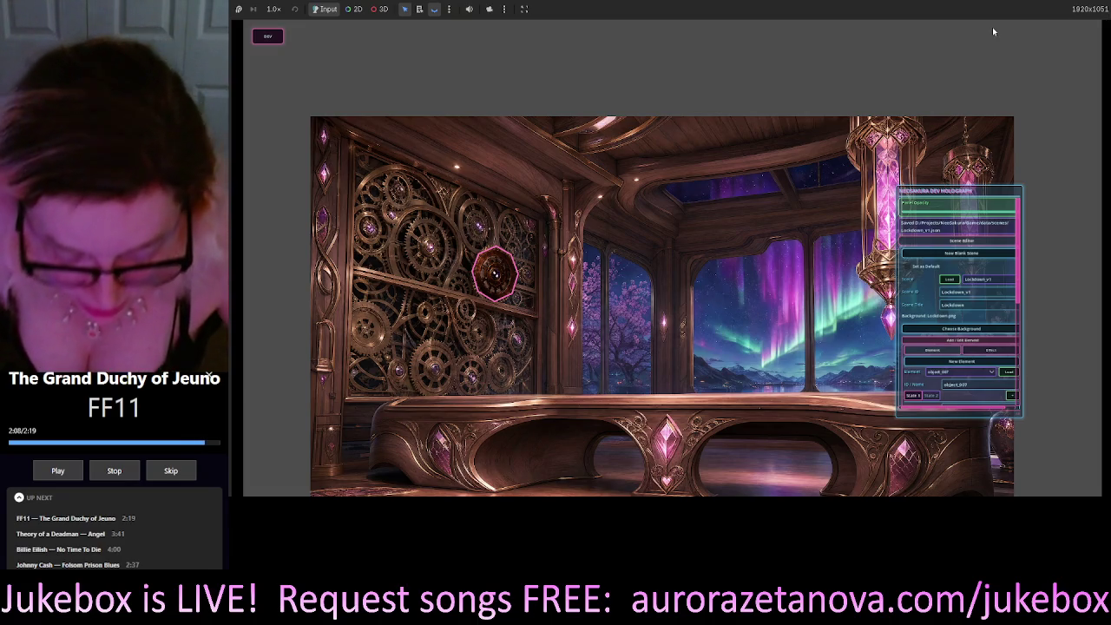
pyautogui.press('F8')
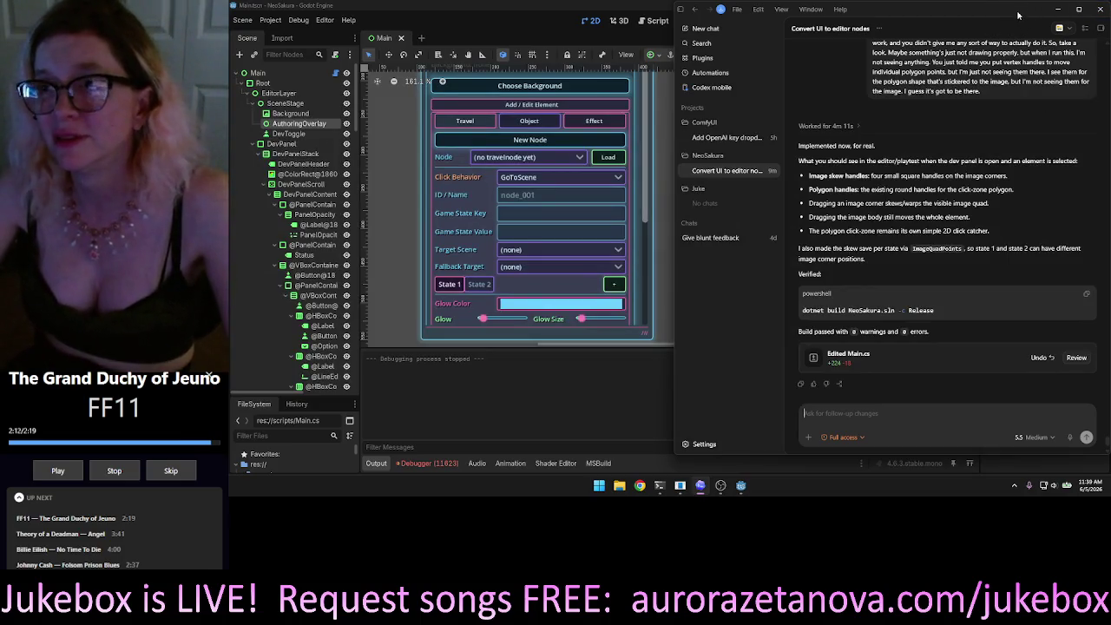
# Minimize the Codex chat window and close the Godot editor.
pyautogui.click(1060, 9)
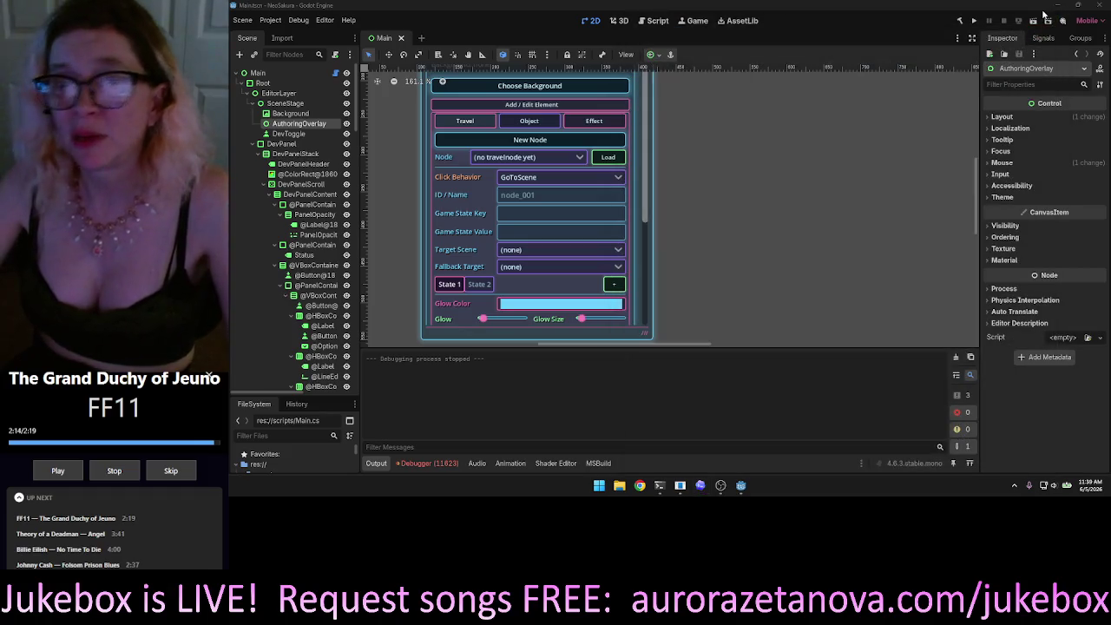
pyautogui.click(1100, 4)
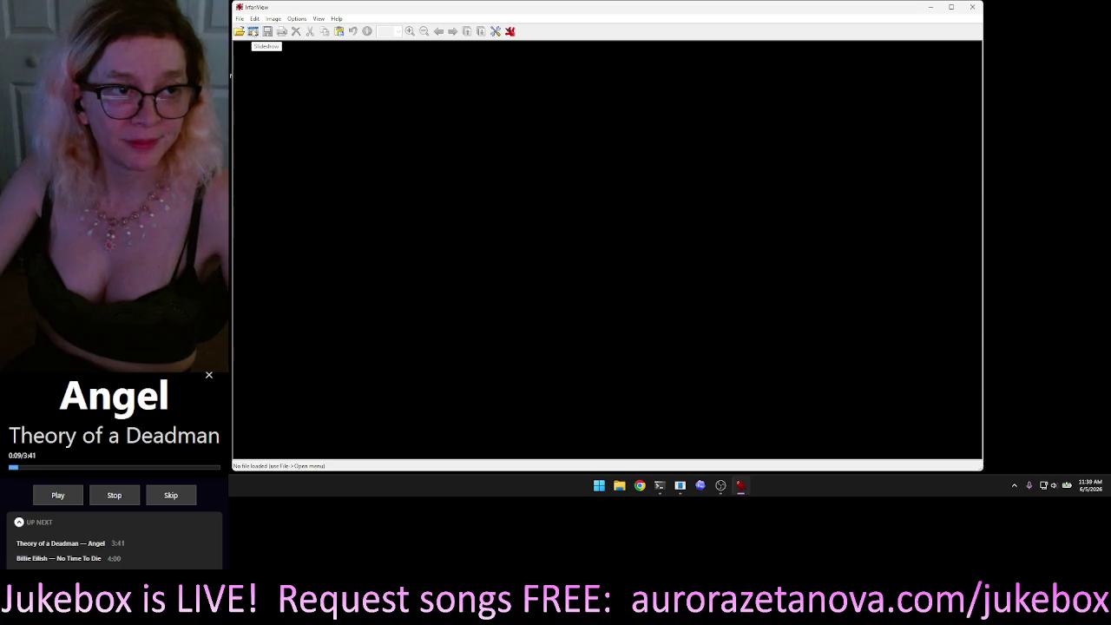
# Play a random slideshow of the 223 Neo Ref images, advancing every 5 seconds.
pyautogui.click(252, 32)
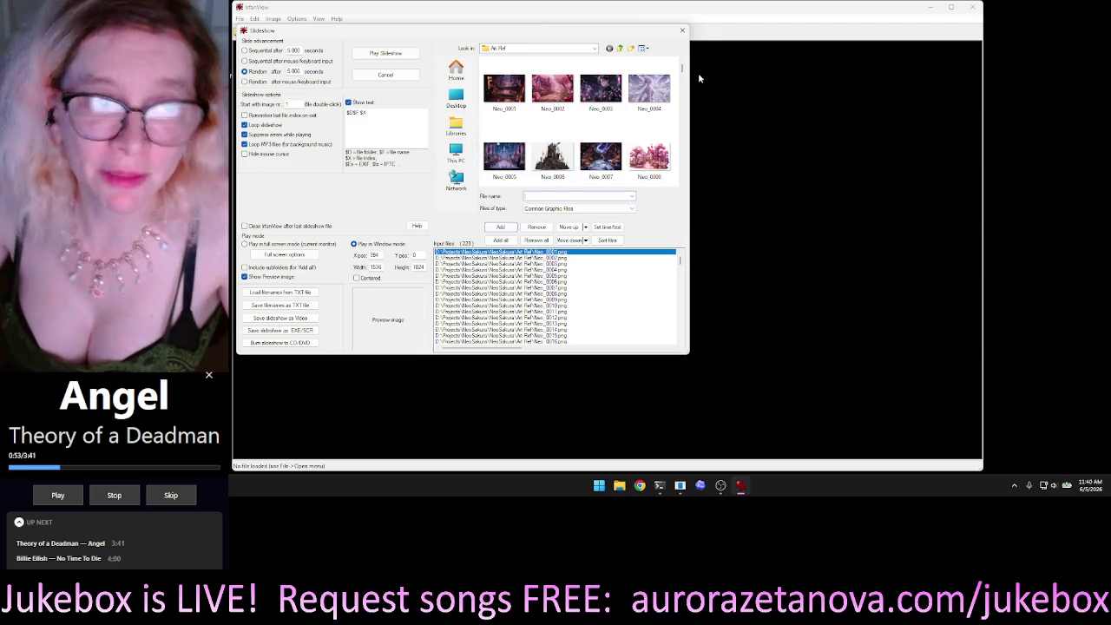
pyautogui.click(363, 52)
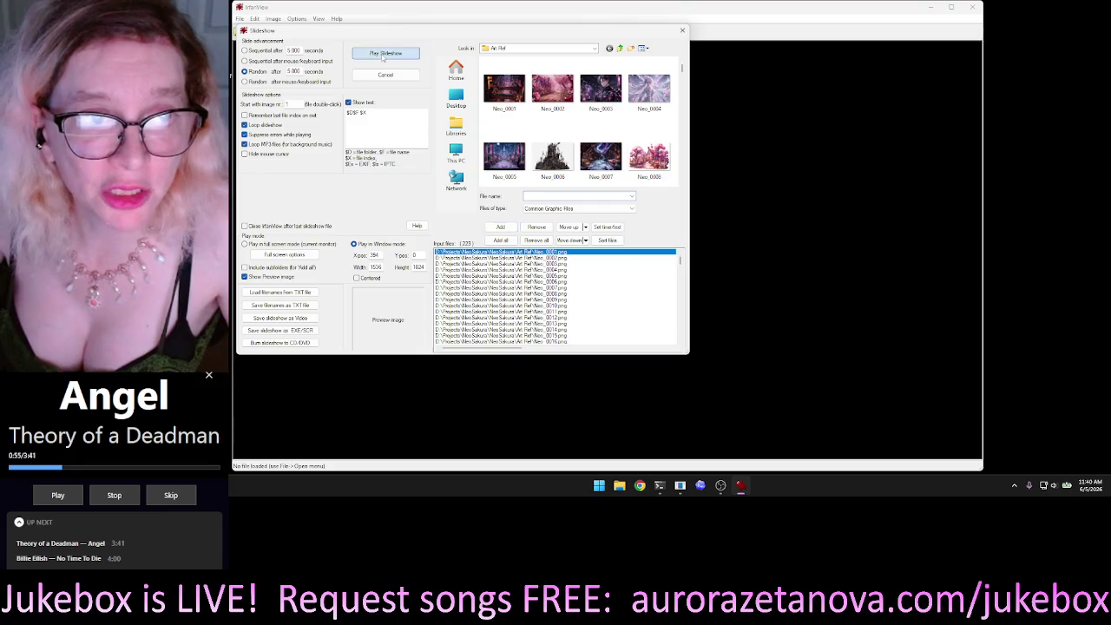
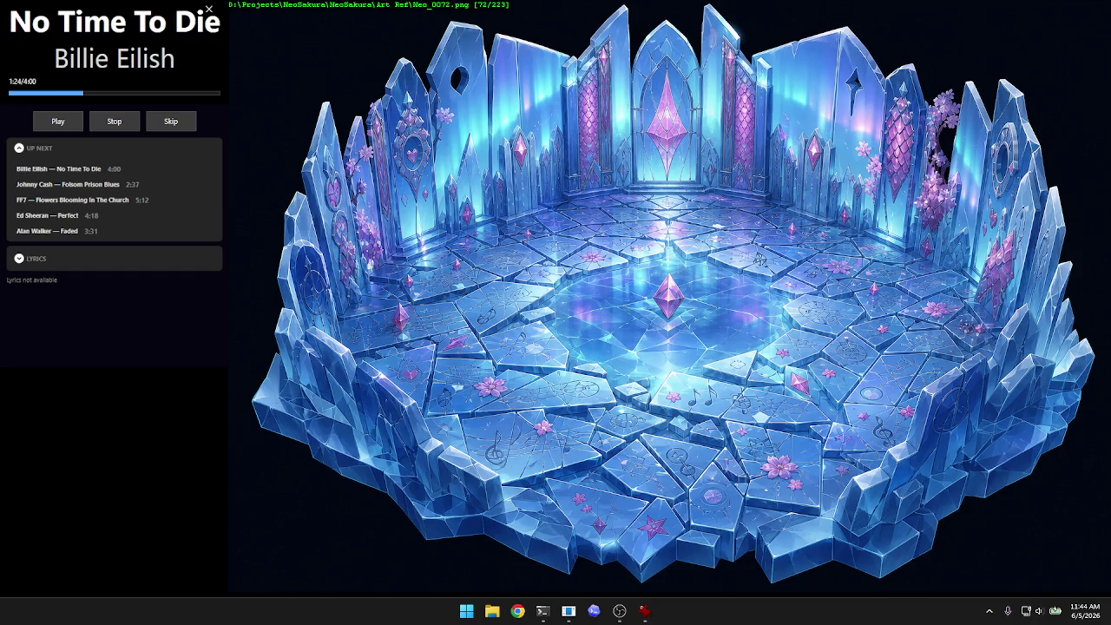
# Step back through earlier images to Neo_0066.png, the snowy aurora landscape with pink crystals.
pyautogui.press('Left')
pyautogui.press('Left')
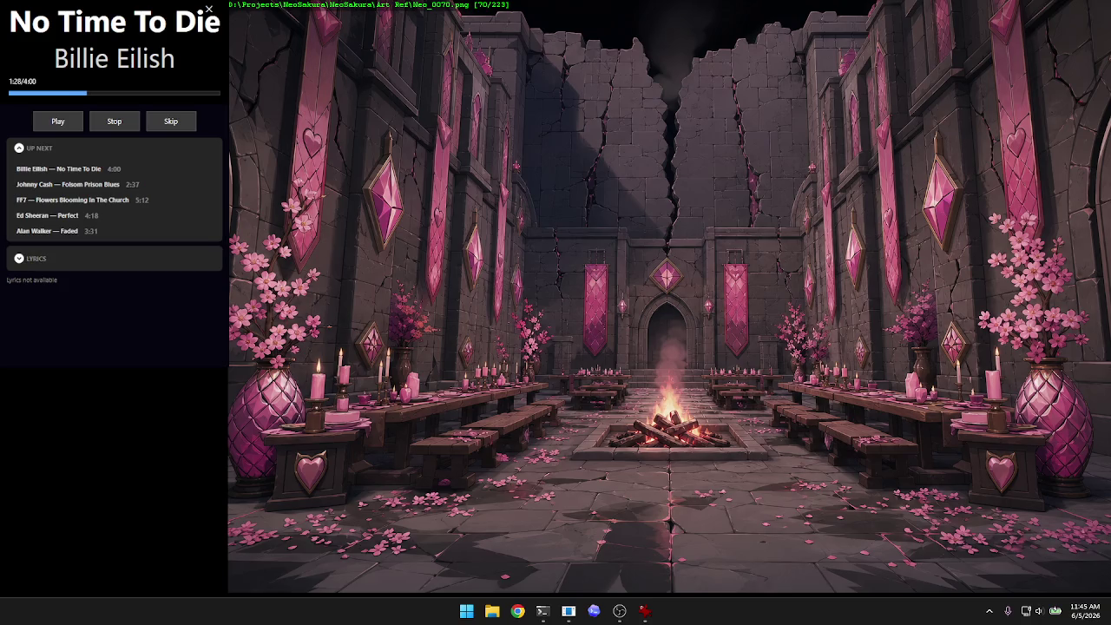
pyautogui.press('Left')
pyautogui.press('Left')
pyautogui.press('Left')
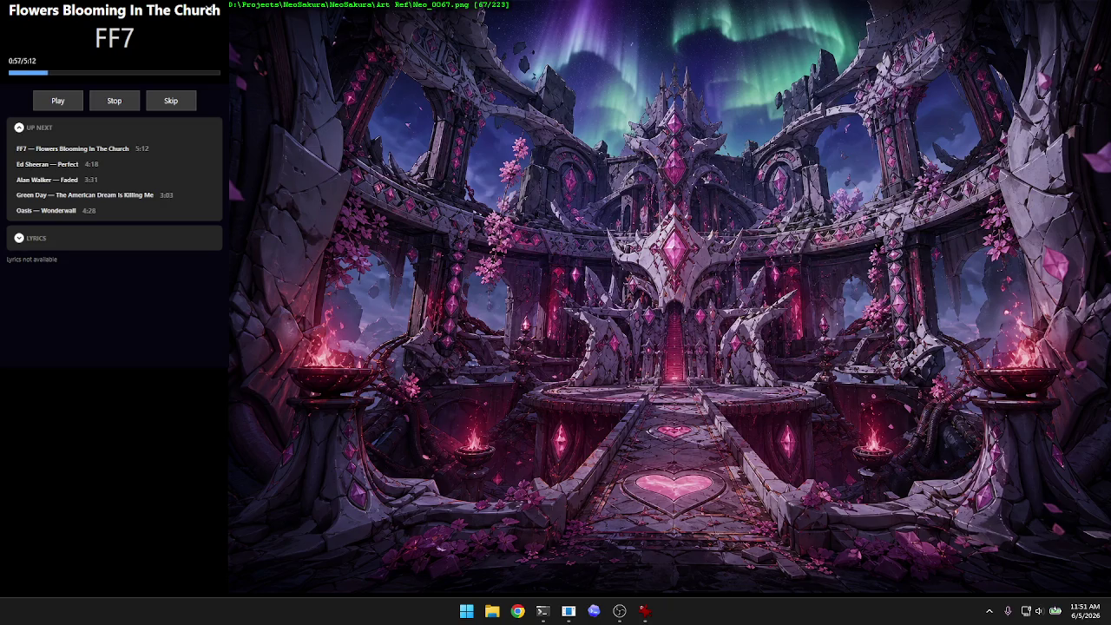
pyautogui.press('Left')
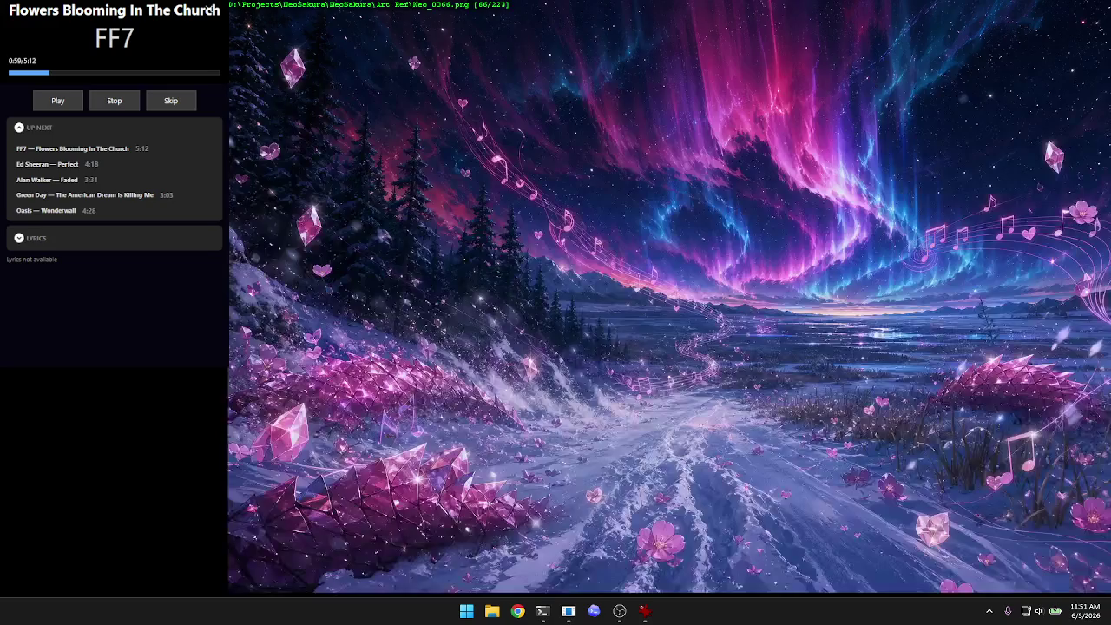